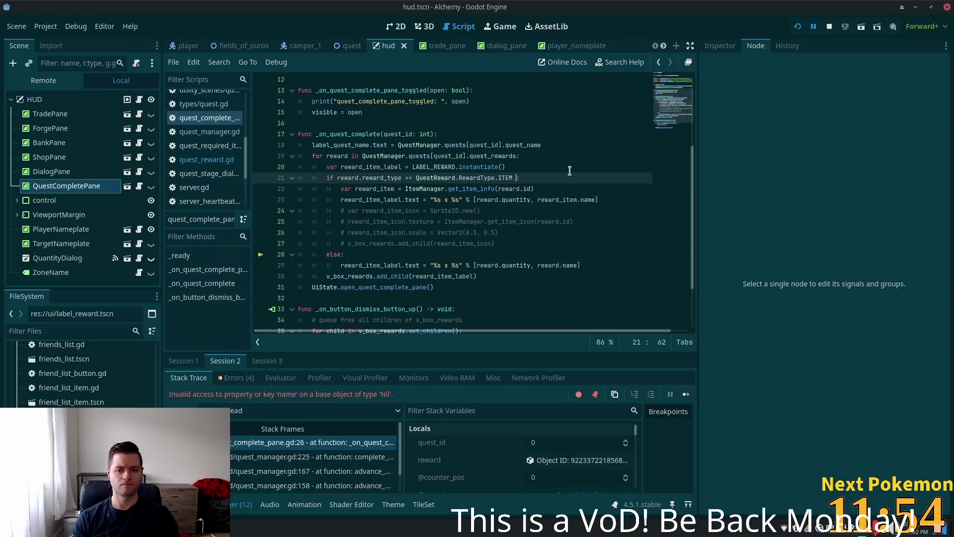
# - Delete the stray space before the colon in line 21's ITEM check, select reward_type, and switch to Cursor
pyautogui.press('BackSpace')
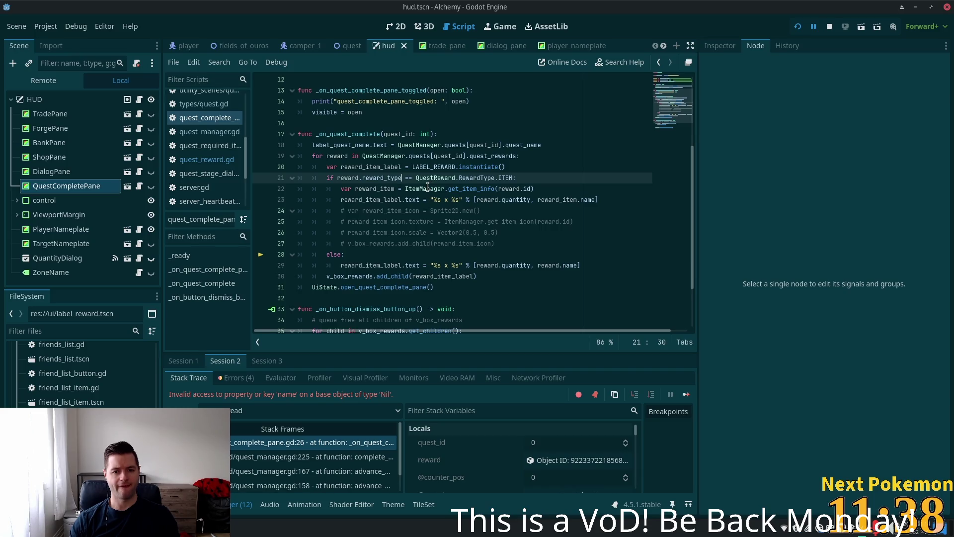
pyautogui.click(374, 177)
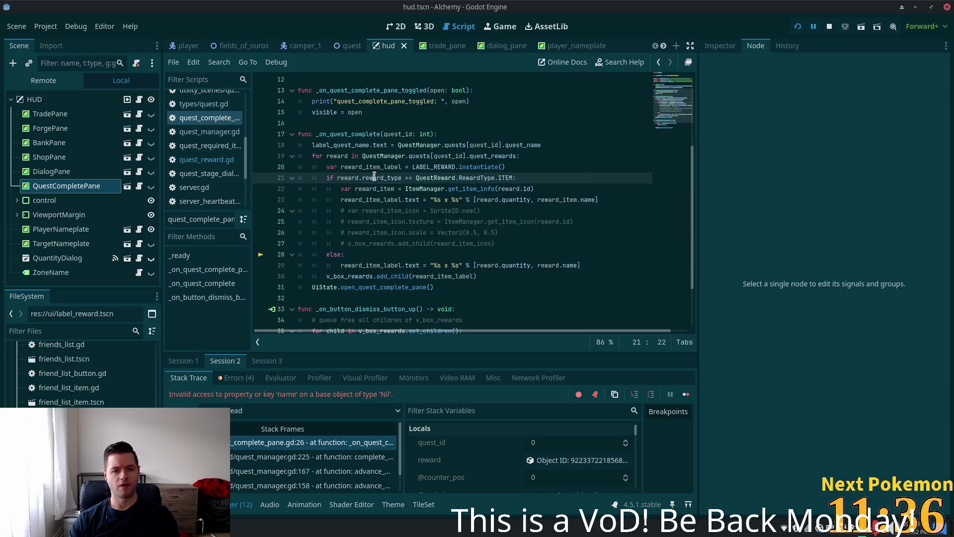
pyautogui.doubleClick(374, 178)
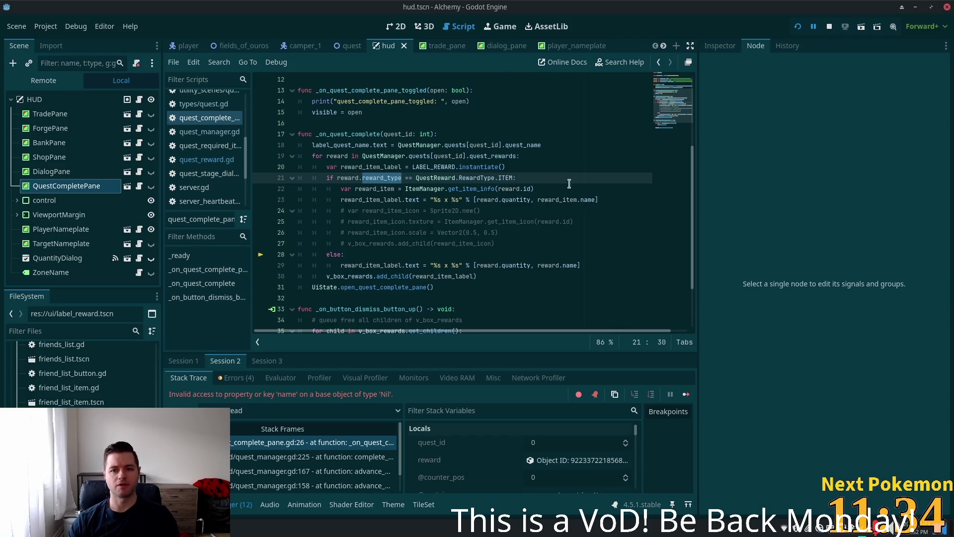
pyautogui.hotkey('alt', 'Tab')
pyautogui.click(439, 157)
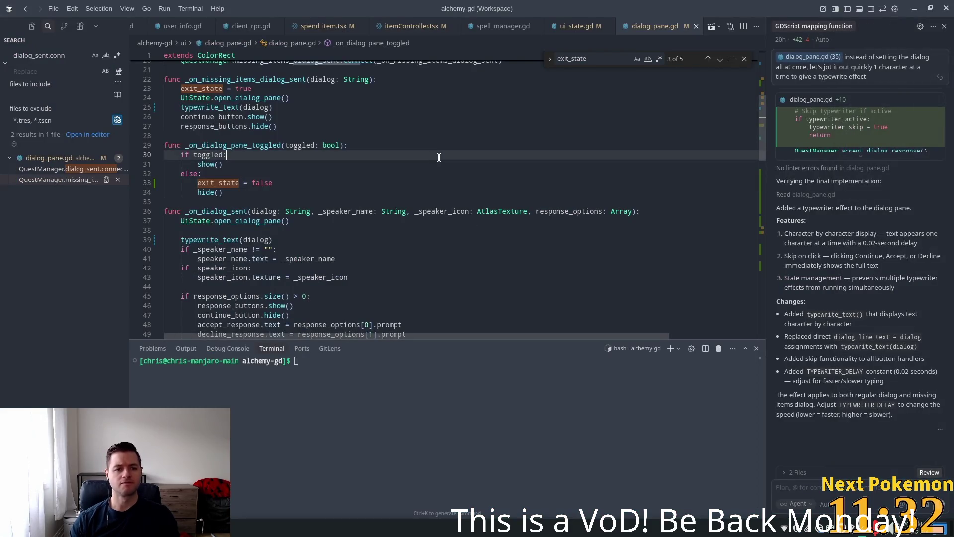
# - Open quest_manager.gd and go to the quest-loading code near line 39
pyautogui.hotkey('ctrl', 'p')
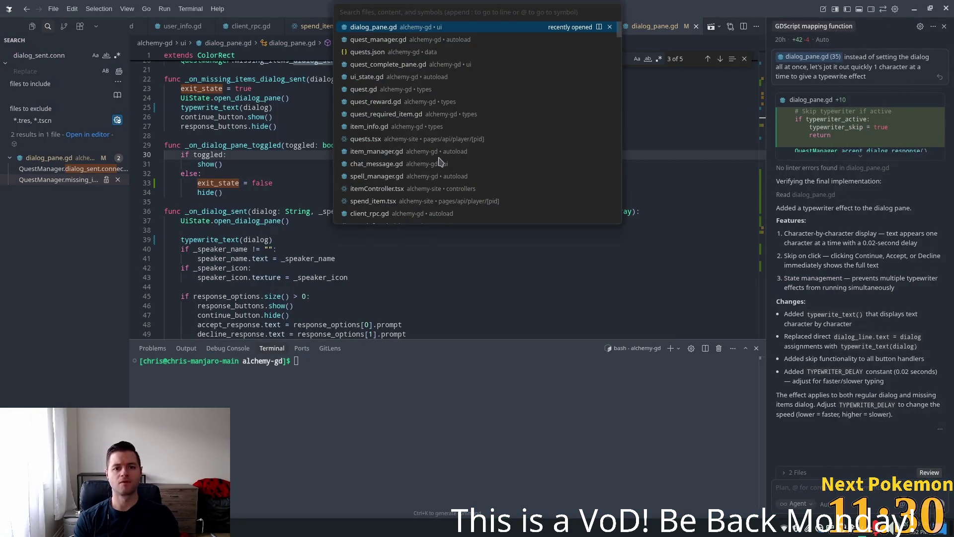
pyautogui.write('quest')
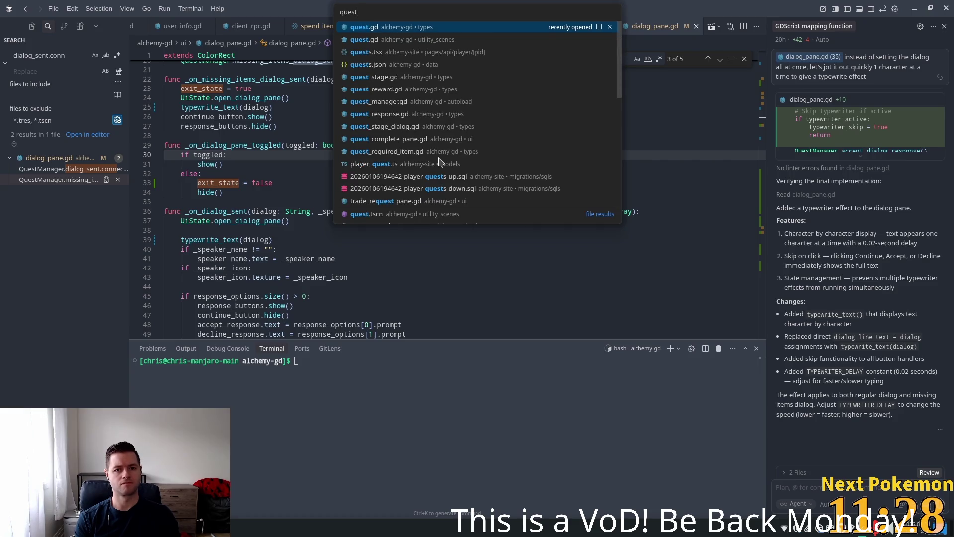
pyautogui.write('_ma')
pyautogui.press('Return')
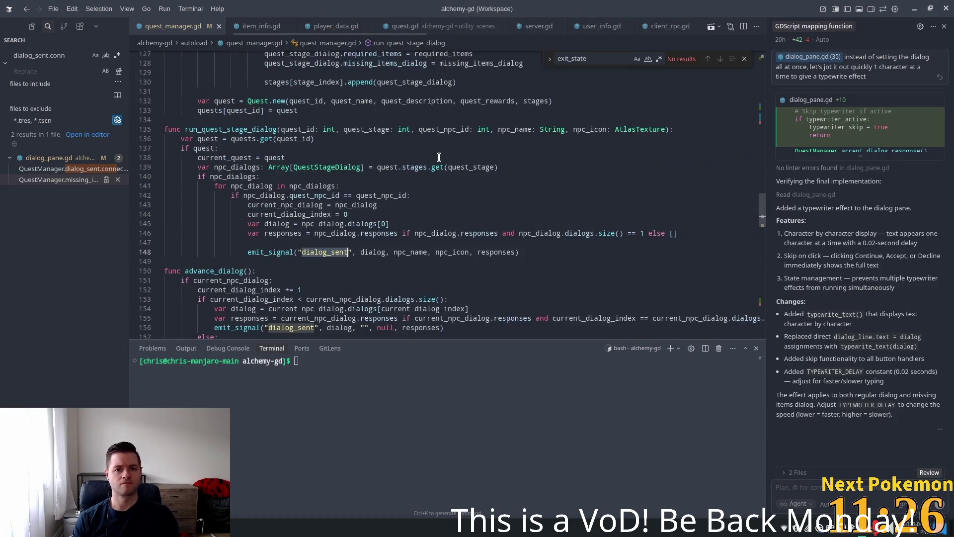
pyautogui.moveTo(762, 219); pyautogui.dragTo(762, 102)
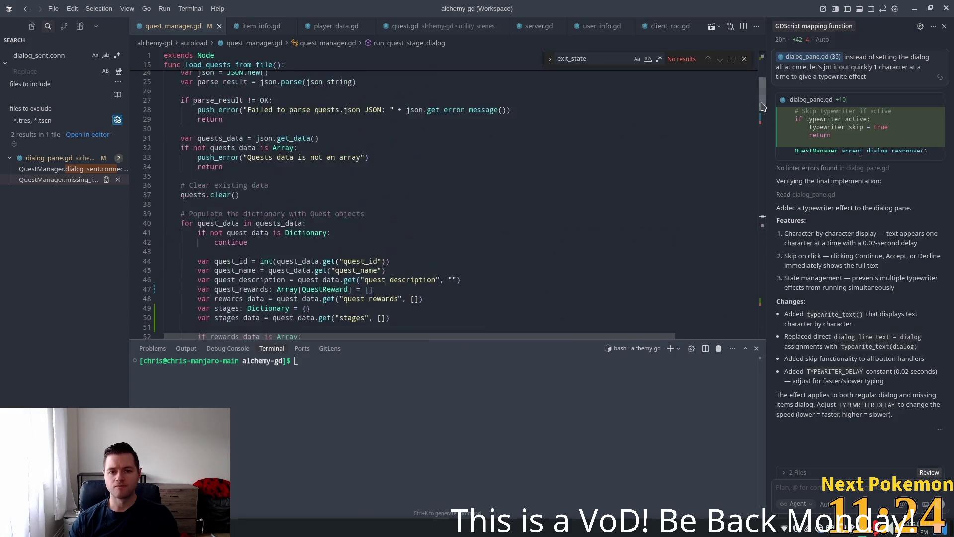
pyautogui.click(577, 209)
# - Search for reward_type and inspect its int conversion on line 55 in the reward parsing loop
pyautogui.hotkey('ctrl', 'f')
pyautogui.write('reward')
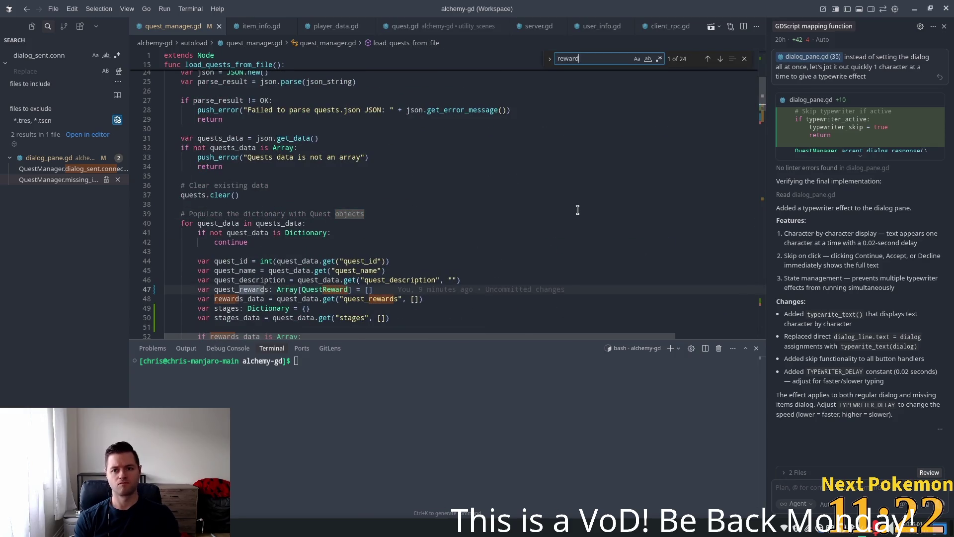
pyautogui.write('_type')
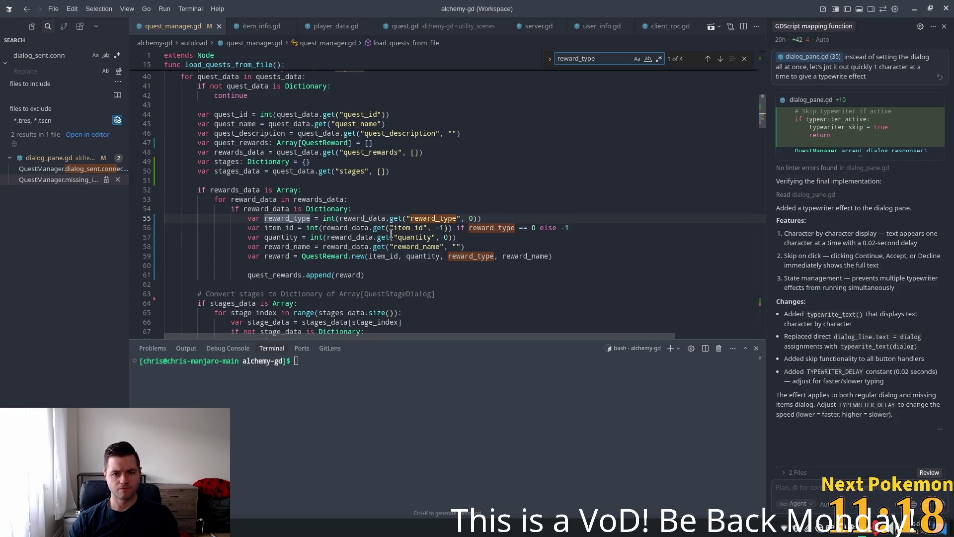
pyautogui.doubleClick(288, 218)
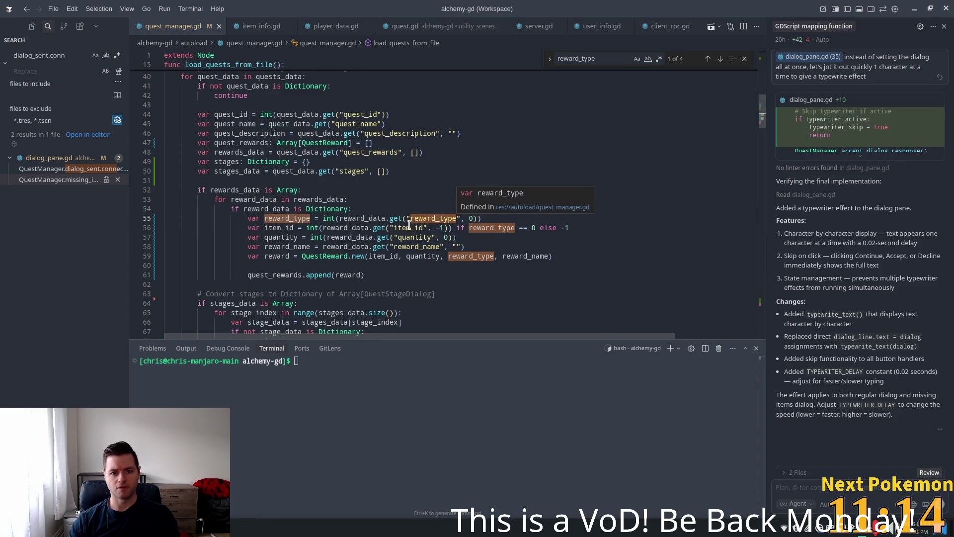
pyautogui.click(326, 219)
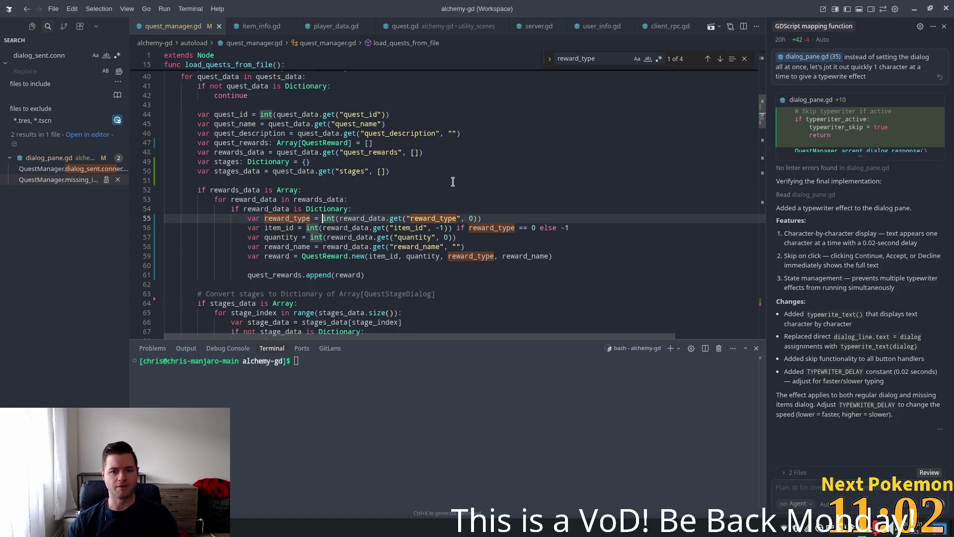
pyautogui.hotkey('ctrl', 'p')
pyautogui.write('quest')
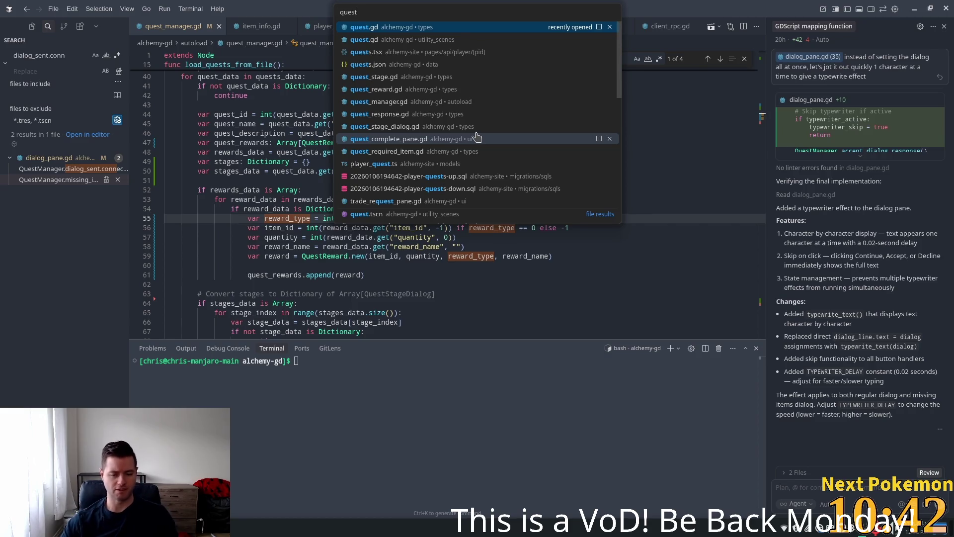
pyautogui.click(382, 134)
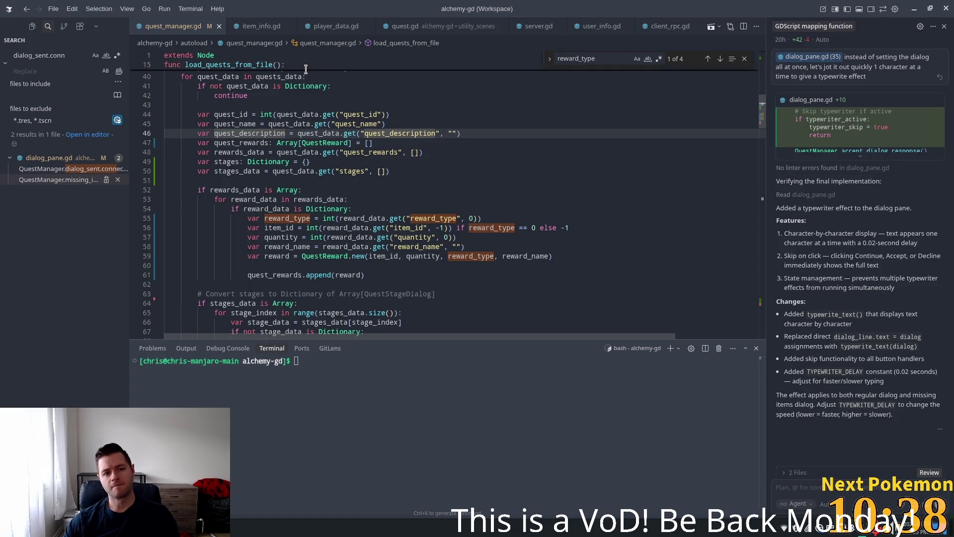
pyautogui.scroll(4, 306, 89)
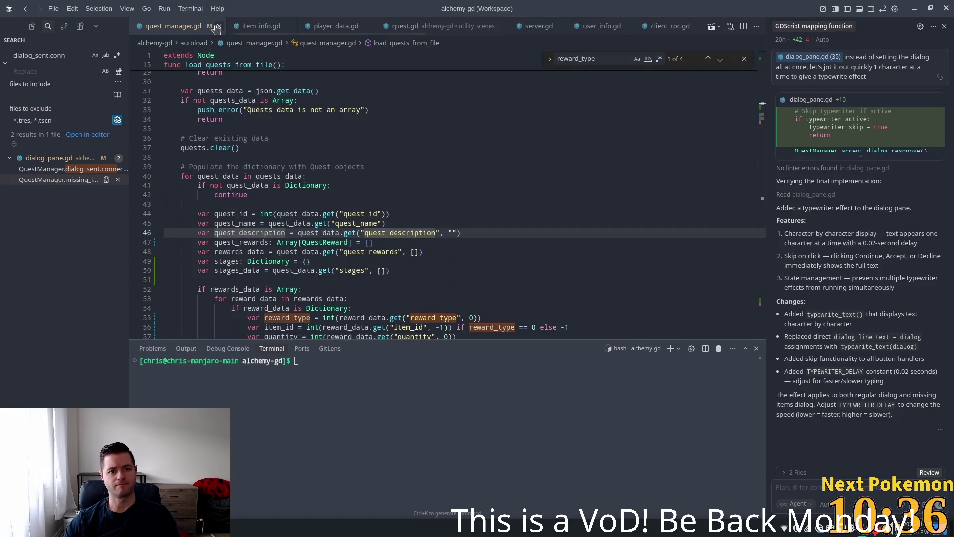
pyautogui.scroll(5, 216, 28)
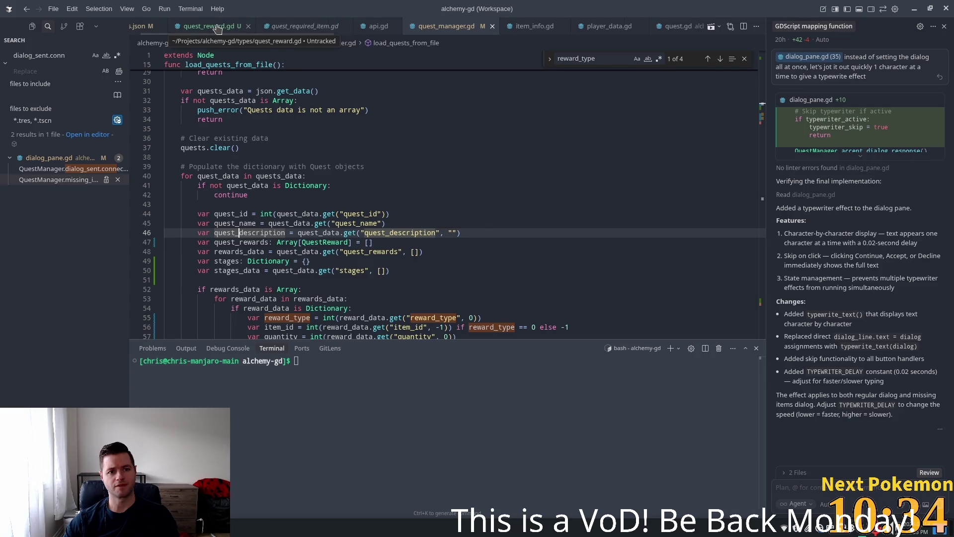
# - Glance at quest_reward.gd, then open quest_complete_pane.gd
pyautogui.click(217, 29)
pyautogui.scroll(1, 187, 28)
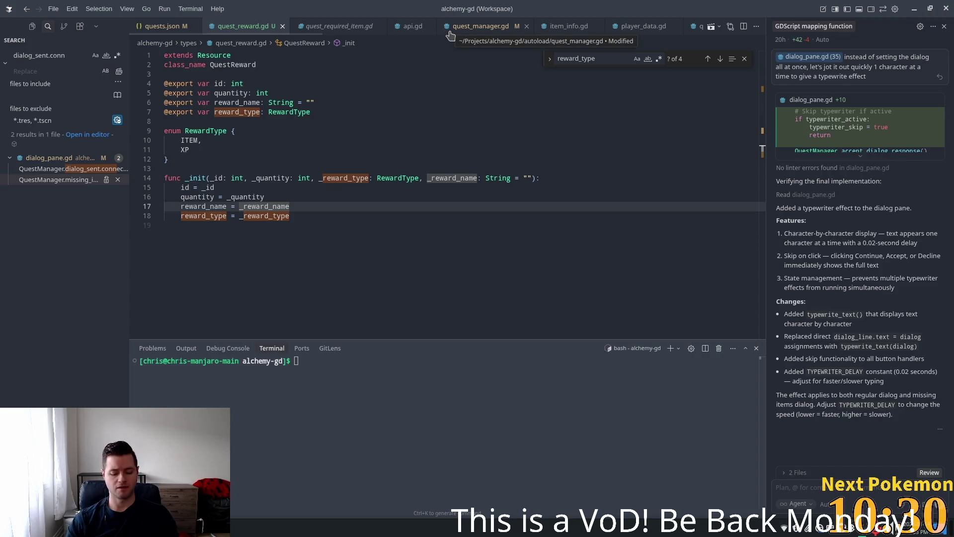
pyautogui.hotkey('ctrl', 'p')
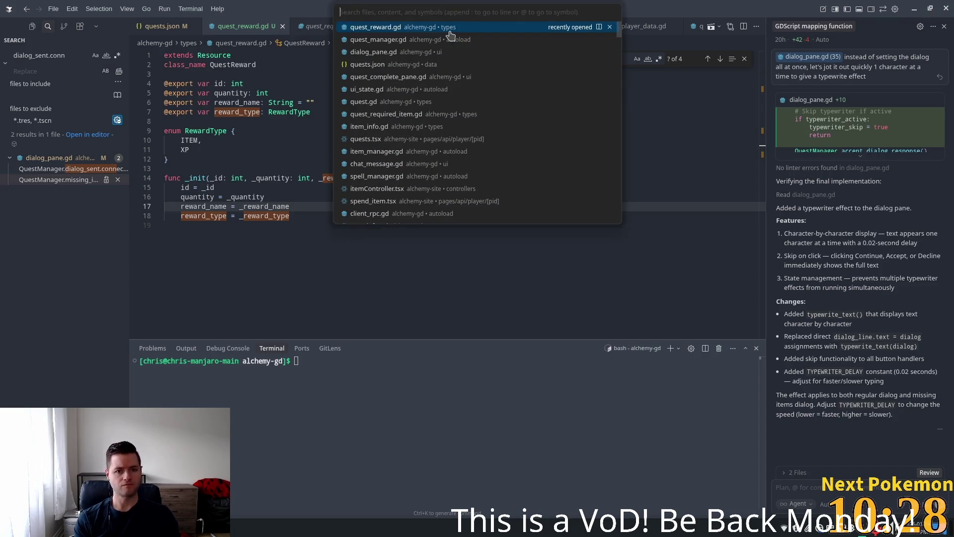
pyautogui.write('q')
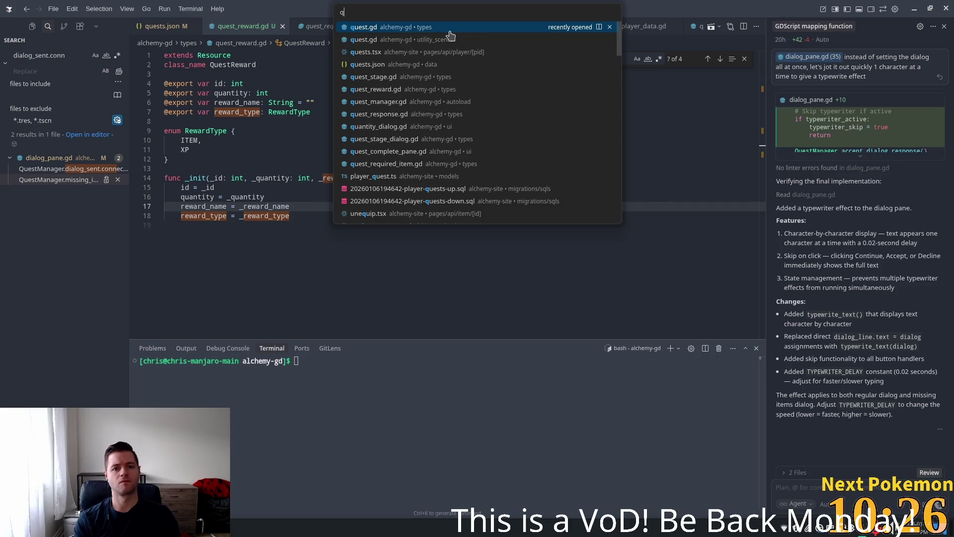
pyautogui.write('uest_comp')
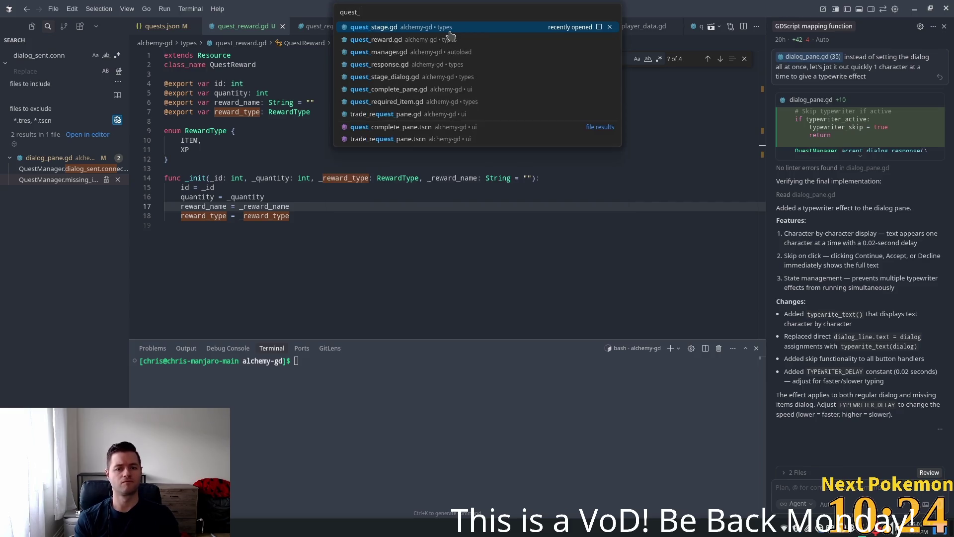
pyautogui.click(450, 35)
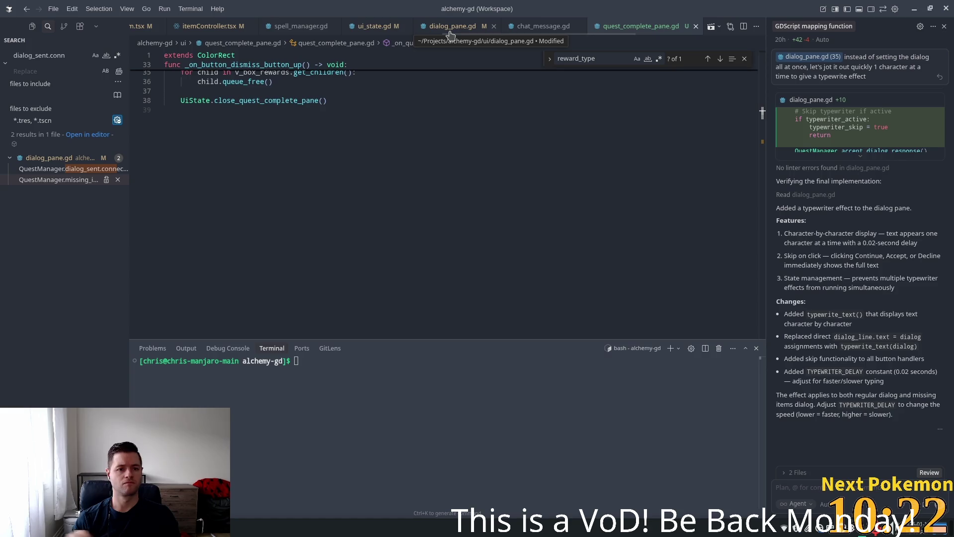
pyautogui.scroll(4, 385, 172)
pyautogui.scroll(5, 385, 172)
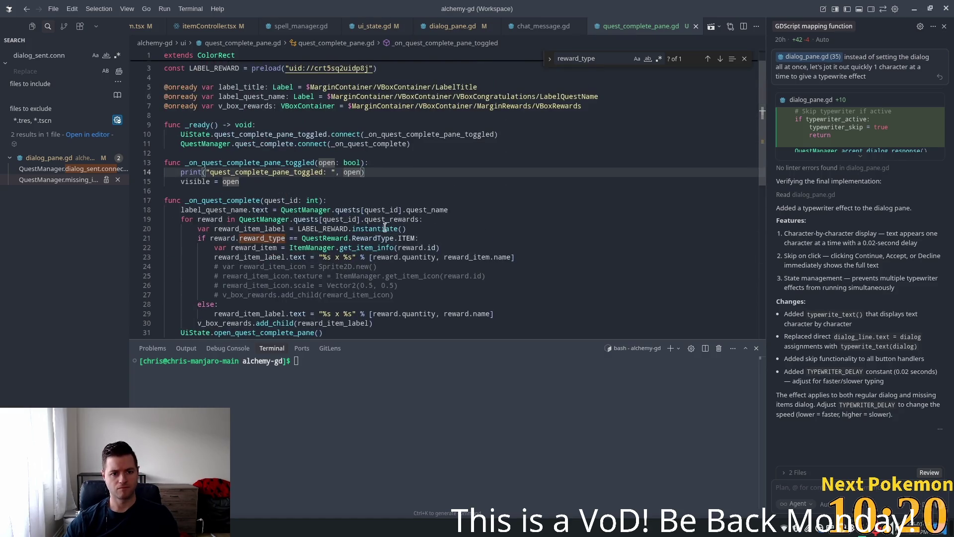
pyautogui.scroll(-3, 374, 205)
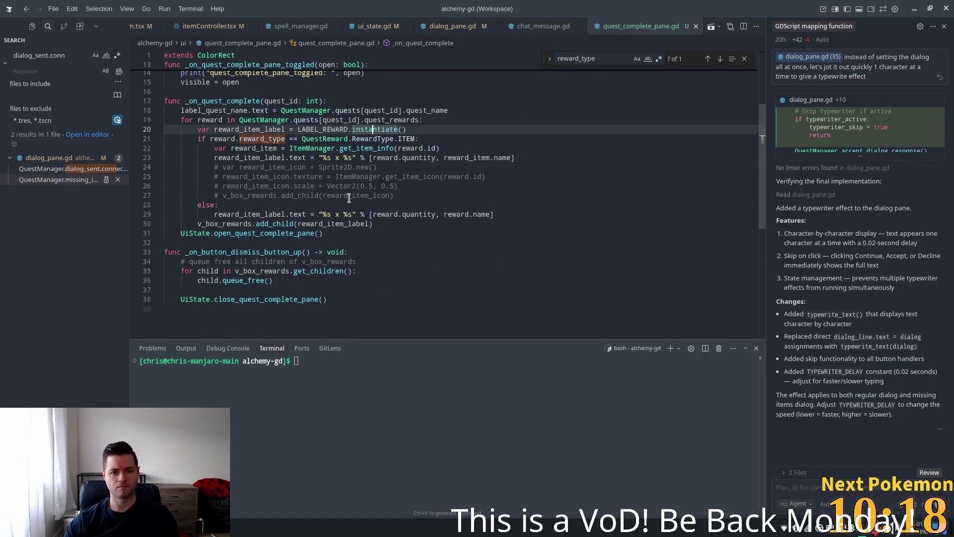
# - Change reward.name to reward.reward_name on line 29 and add an empty line after it
pyautogui.click(328, 214)
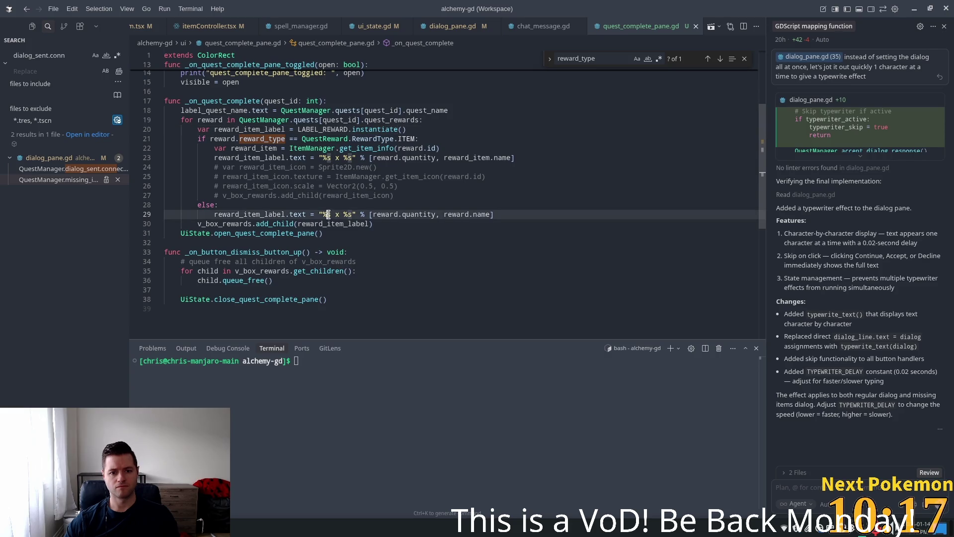
pyautogui.click(470, 214)
pyautogui.write('reward_')
pyautogui.click(543, 217)
pyautogui.press('Up')
pyautogui.press('Up')
pyautogui.press('Up')
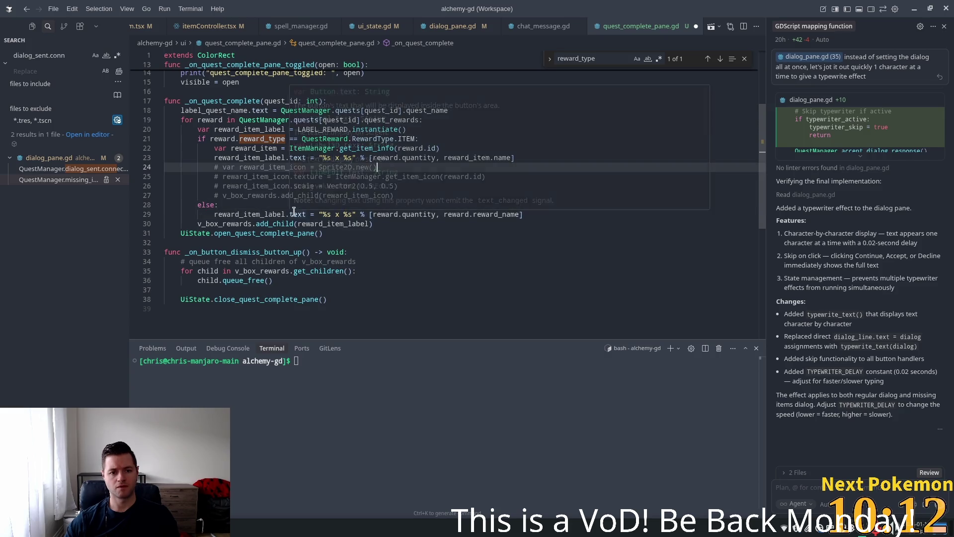
pyautogui.click(551, 214)
pyautogui.press('Return')
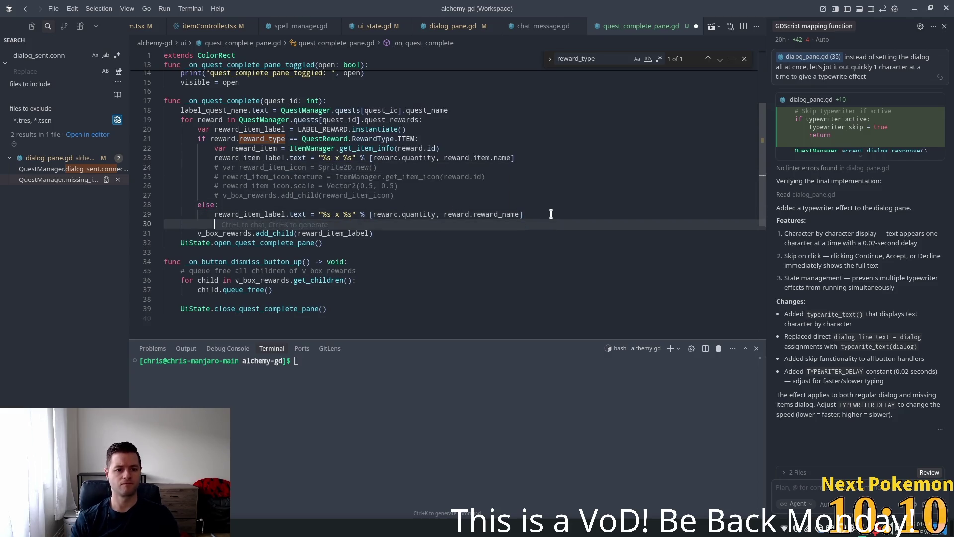
pyautogui.press('BackSpace')
pyautogui.press('BackSpace')
pyautogui.press('BackSpace')
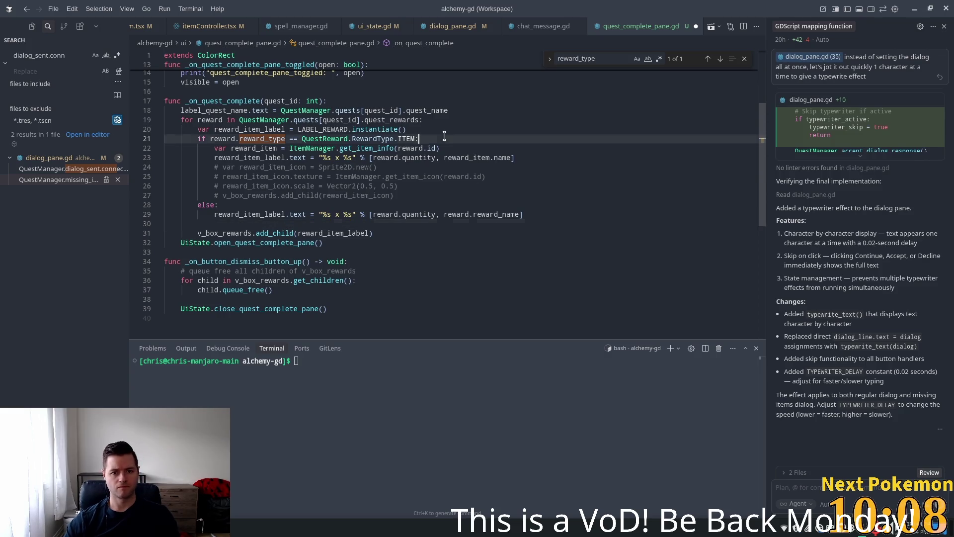
# - Insert a blank line after line 20 and save quest_complete_pane.gd
pyautogui.click(426, 130)
pyautogui.press('Return')
pyautogui.hotkey('ctrl', 's')
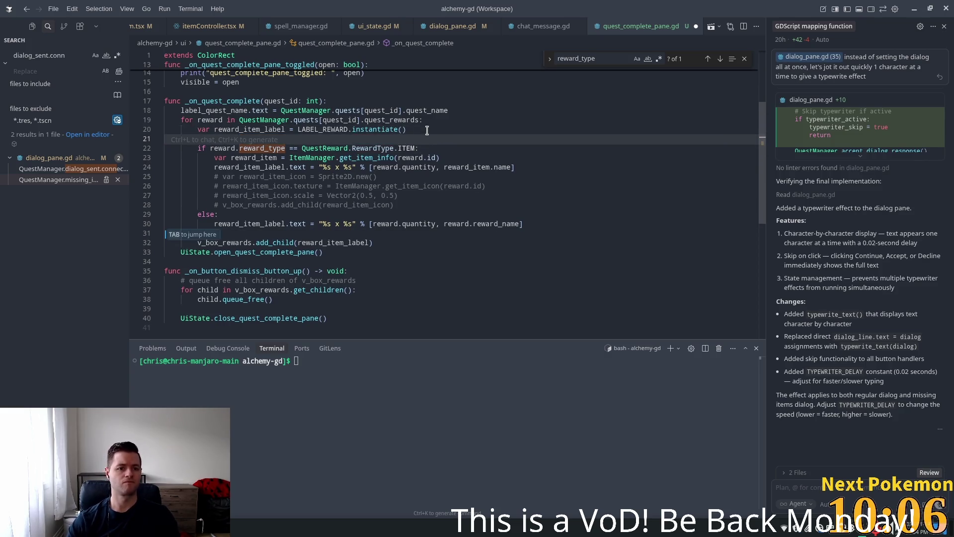
pyautogui.click(399, 167)
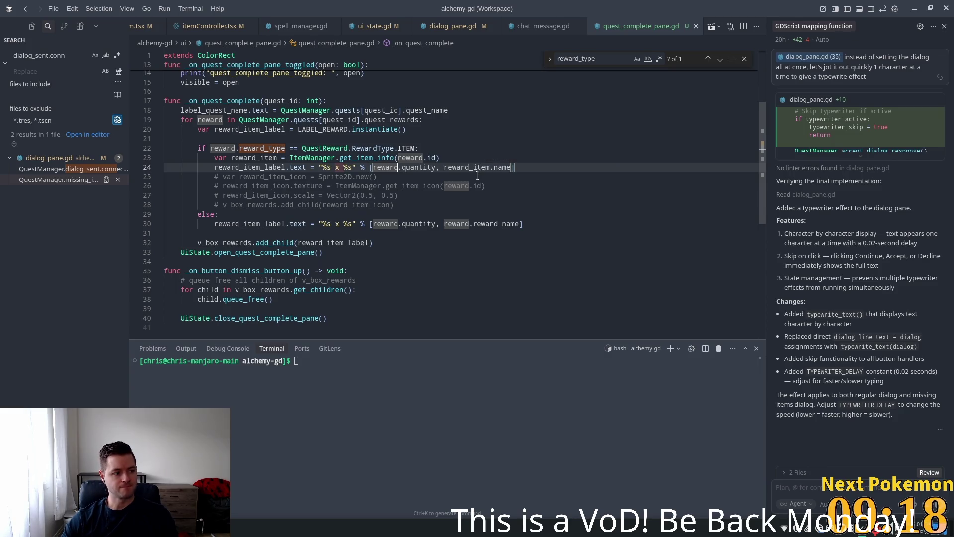
# - Place the caret on line 20's reward label code, then bring up phpMyAdmin's player_quests table
pyautogui.click(436, 132)
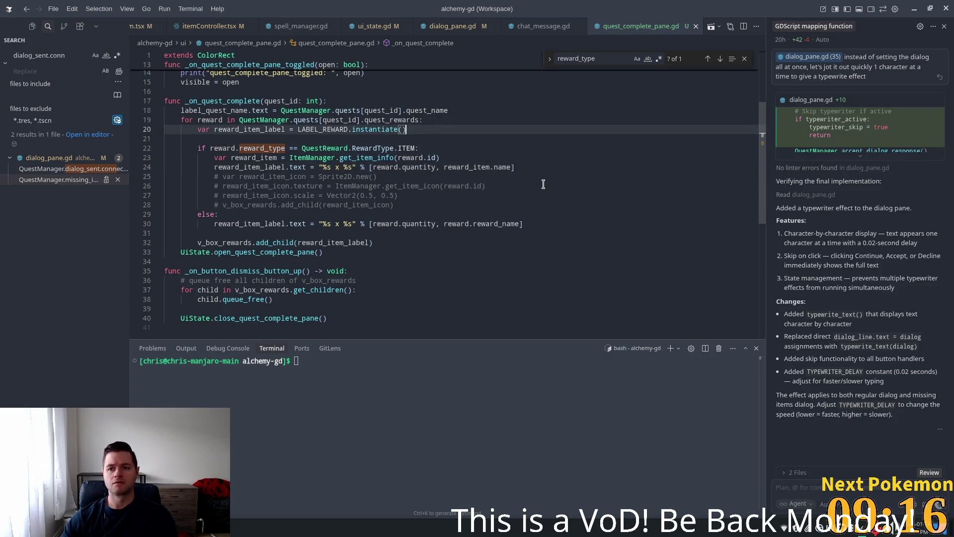
pyautogui.press('super')
pyautogui.press('Escape')
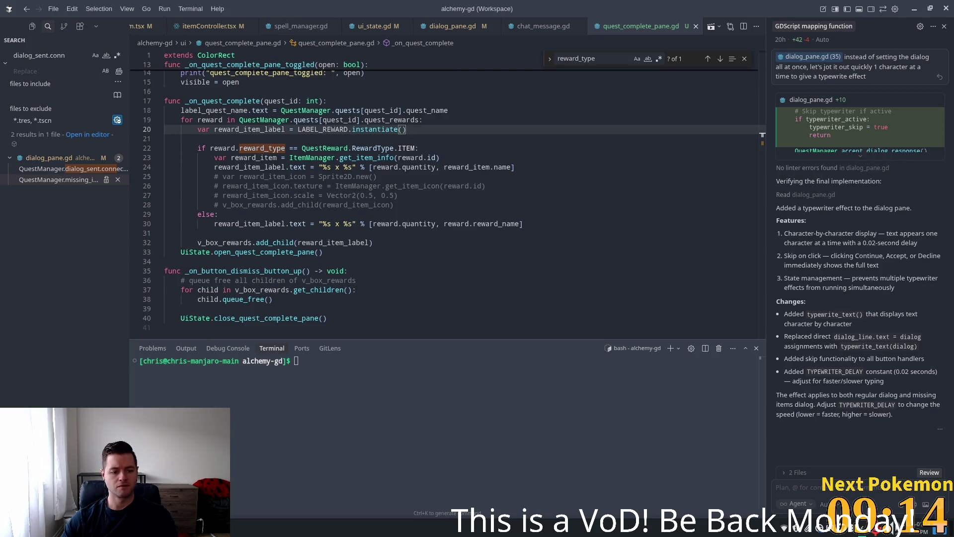
pyautogui.hotkey('alt', 'Tab')
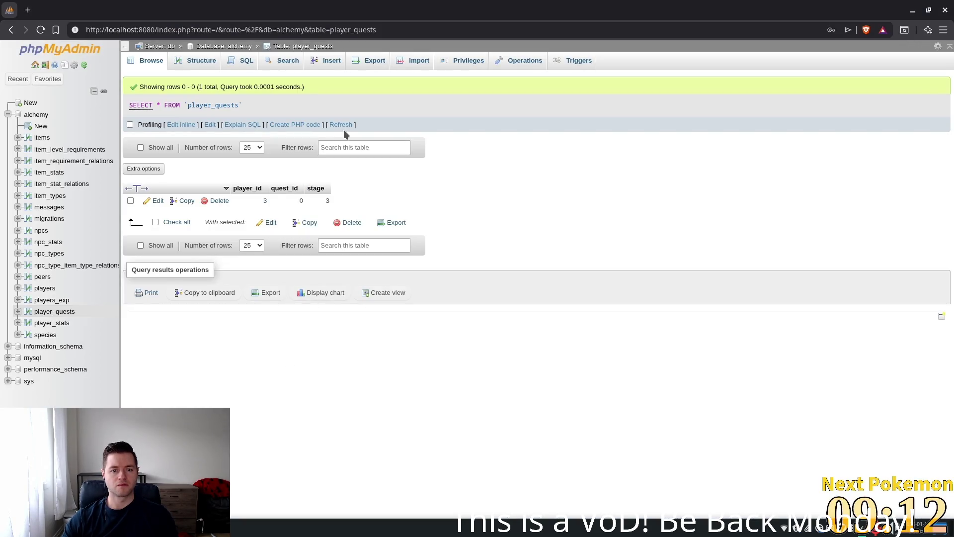
# - Refresh player_quests and change quest 0's stage from 4 to 3
pyautogui.click(342, 125)
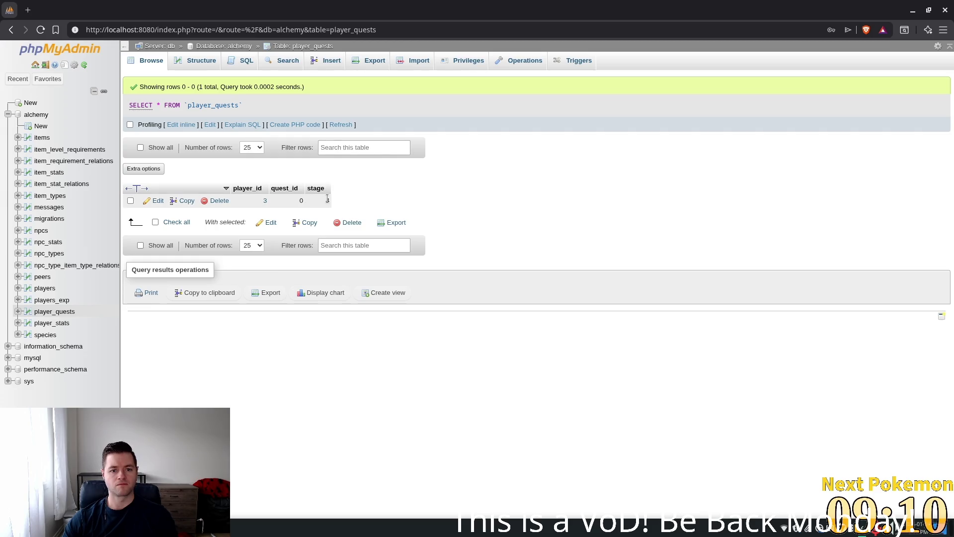
pyautogui.doubleClick(328, 199)
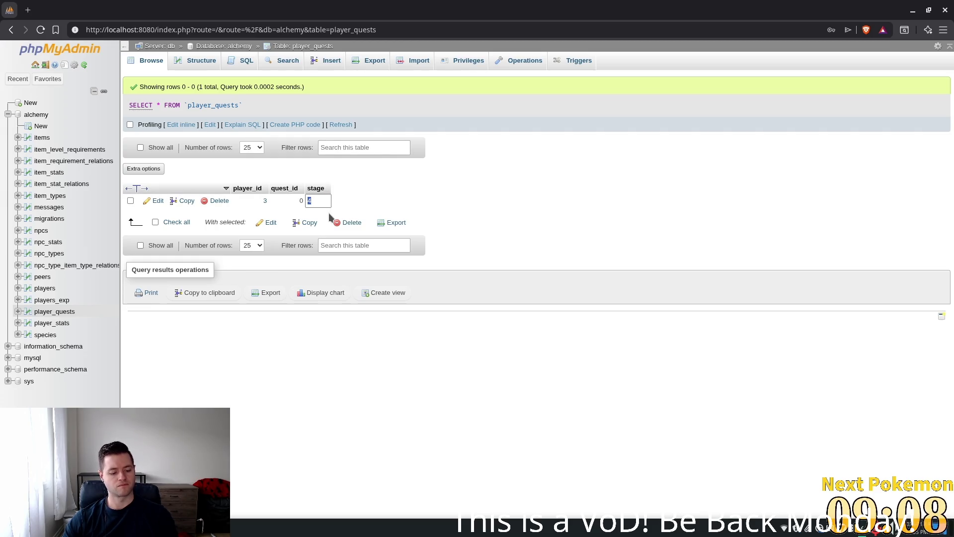
pyautogui.write('3')
pyautogui.click(526, 230)
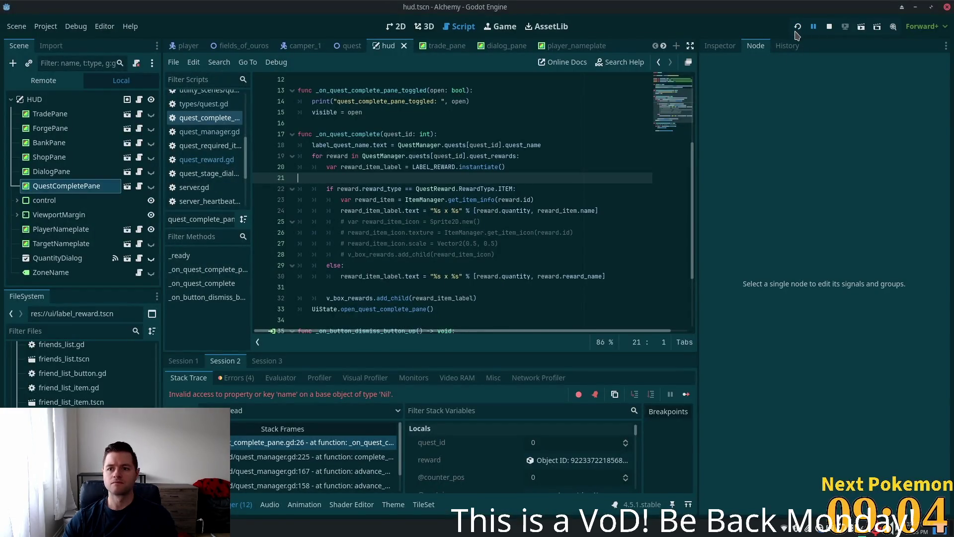
# - Run the game, log in, and replay the Camper's reward dialogue until it halts; select reward_type on line 22
pyautogui.press('F5')
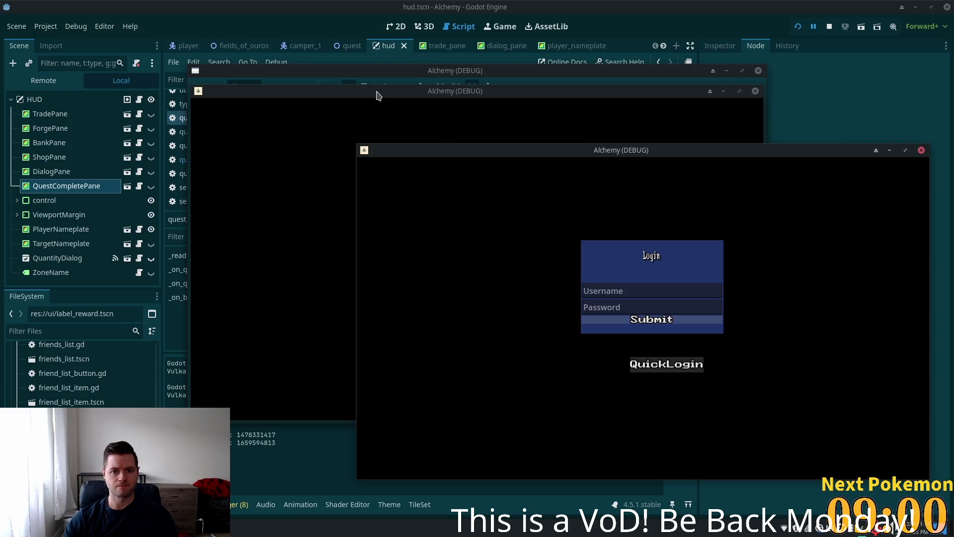
pyautogui.moveTo(348, 94)
pyautogui.mouseDown()
pyautogui.moveTo(258, 132)
pyautogui.moveTo(183, 146)
pyautogui.mouseUp()
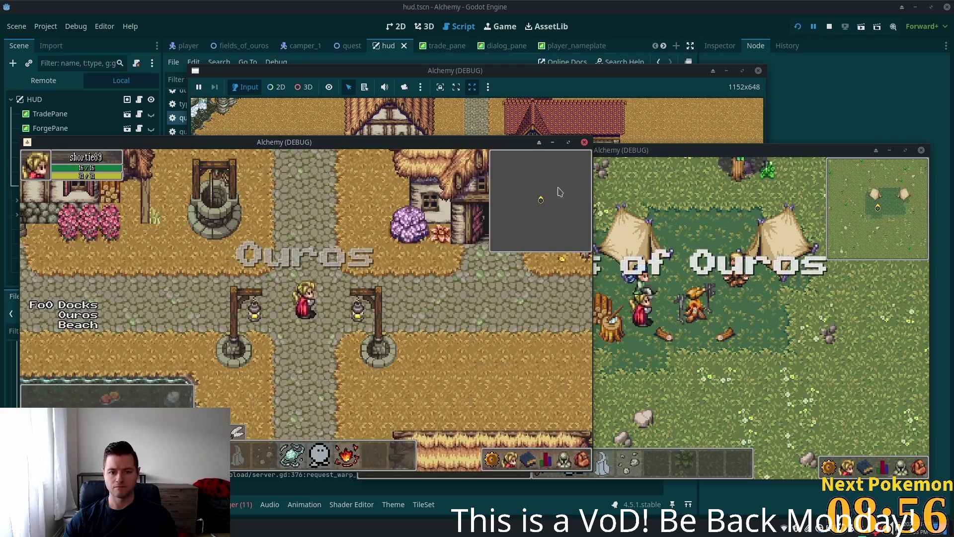
pyautogui.click(708, 277)
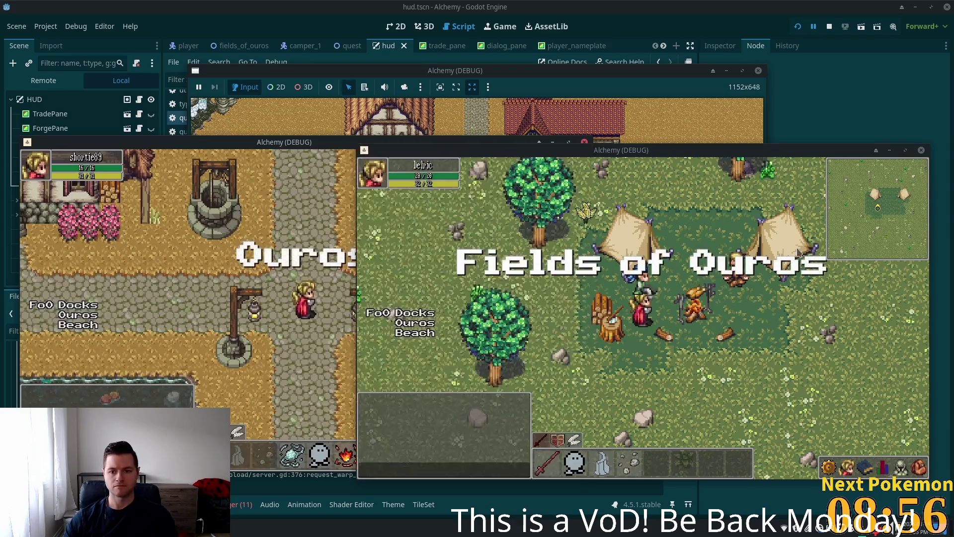
pyautogui.click(698, 299)
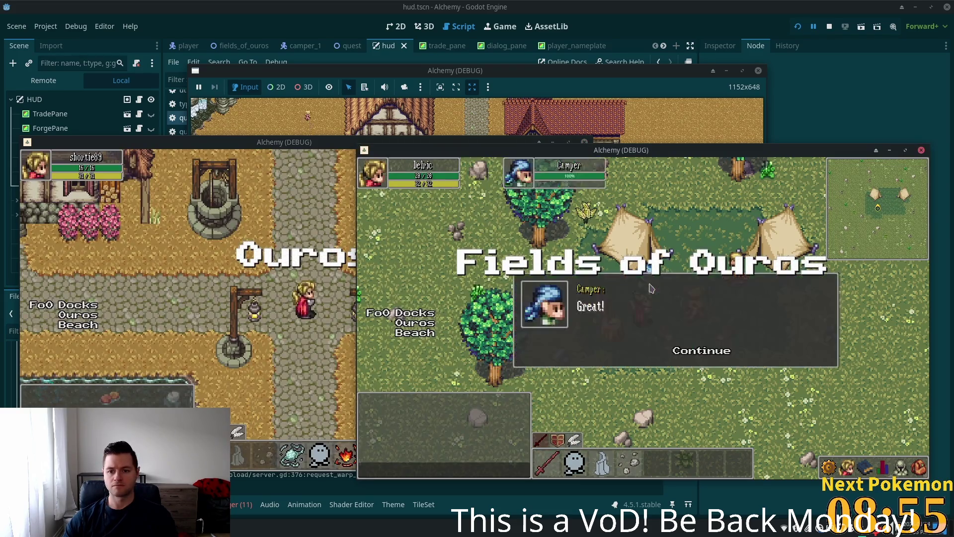
pyautogui.click(703, 350)
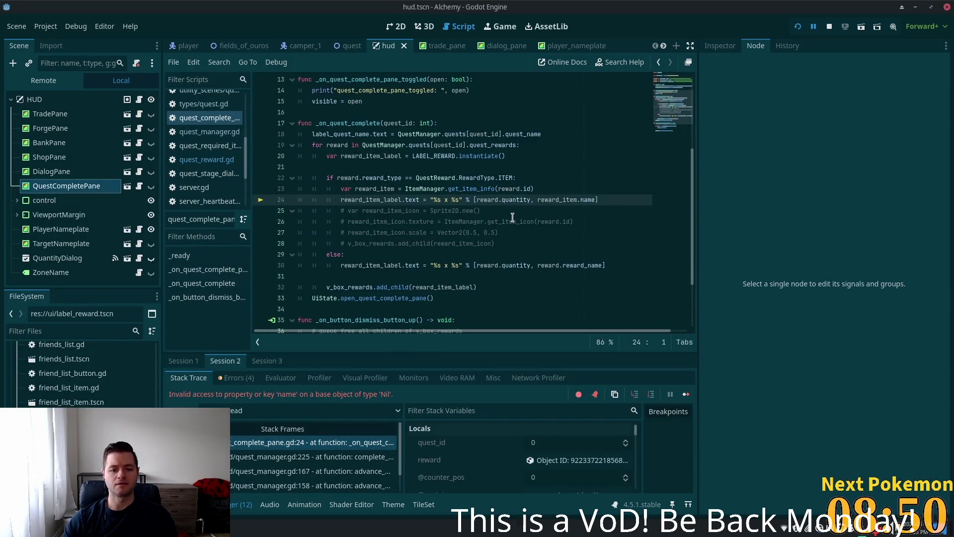
pyautogui.doubleClick(376, 180)
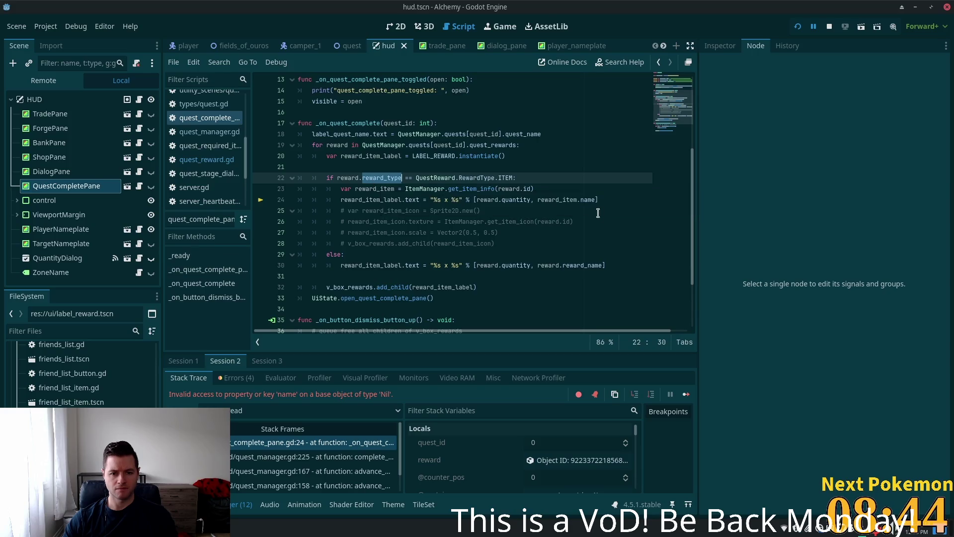
pyautogui.click(525, 177)
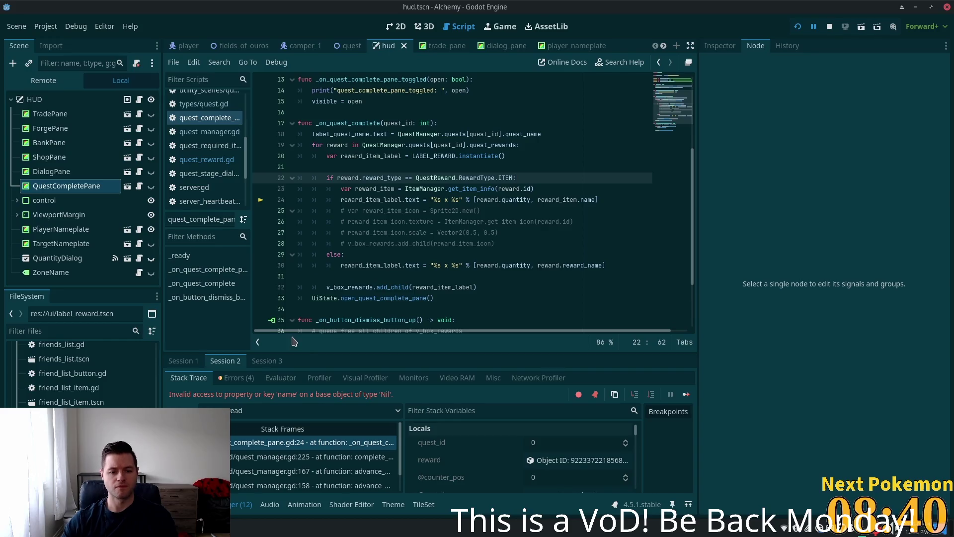
# - Inspect the halted reward object: ID -1, quantity 50, reward type 0/Item, empty reward name
pyautogui.scroll(-1, 542, 462)
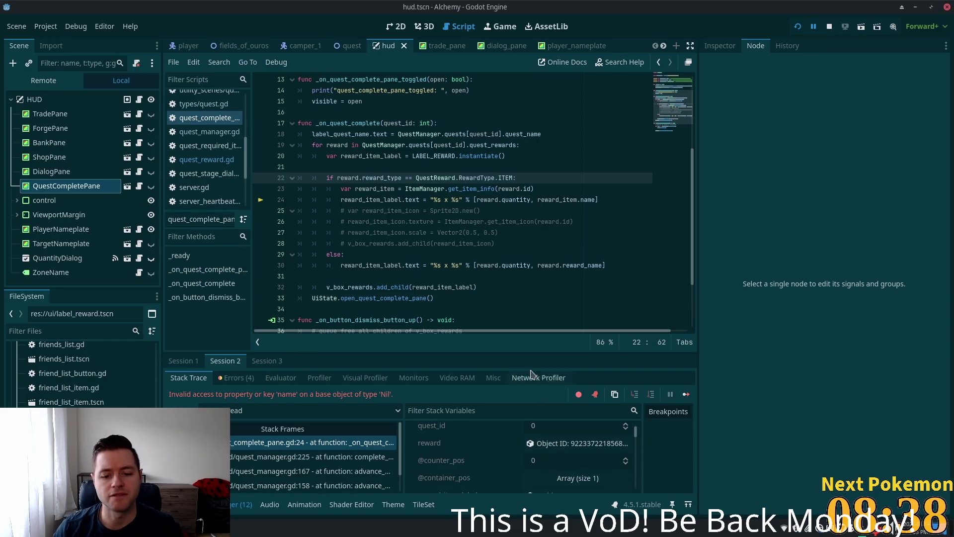
pyautogui.click(548, 443)
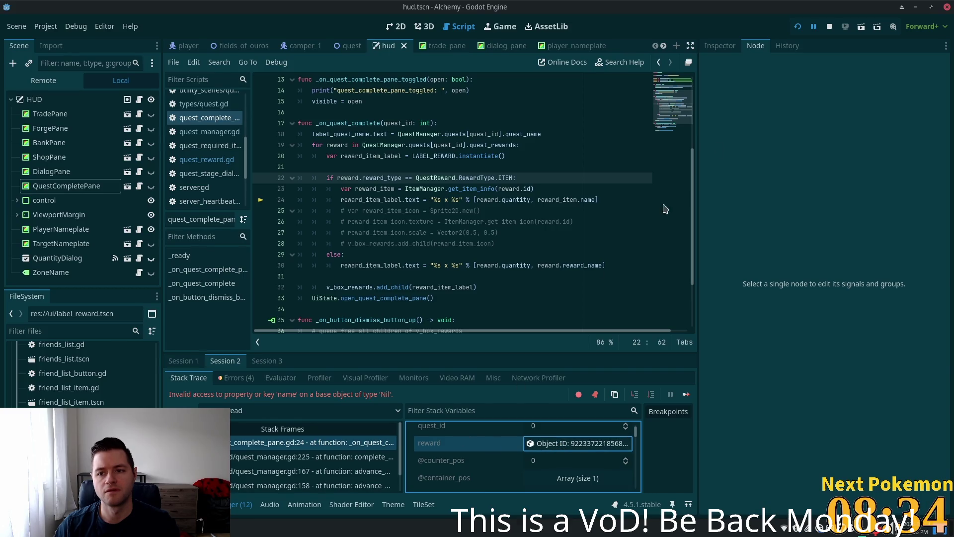
pyautogui.click(718, 46)
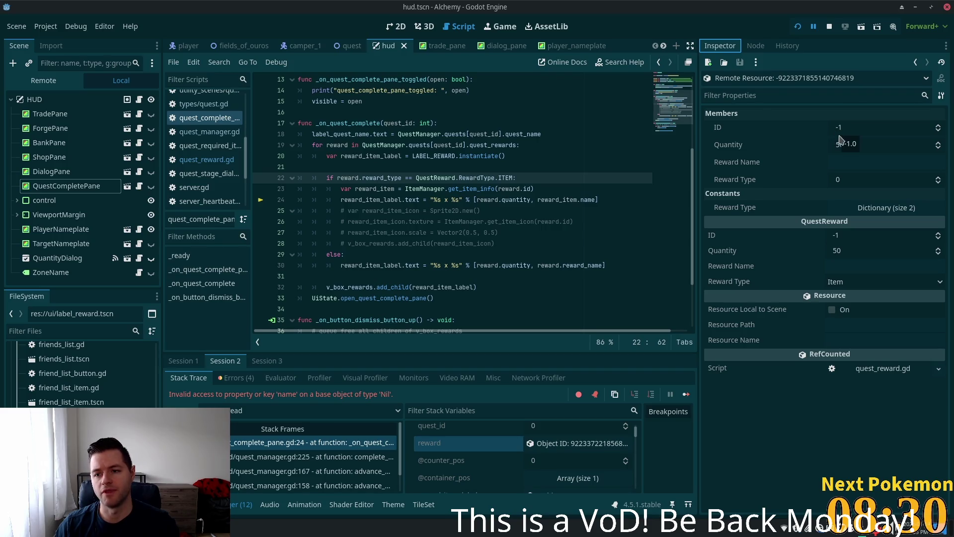
pyautogui.moveTo(860, 146)
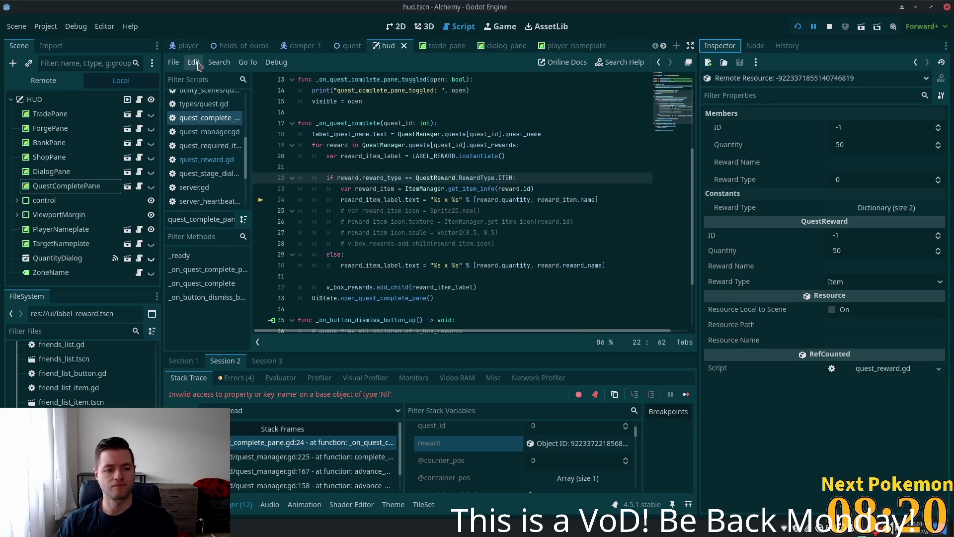
pyautogui.hotkey('alt', 'Tab')
# - Open quests.json and check The Hungry Camper's reward: id 1, quantity 50, reward_type 0
pyautogui.scroll(4, 169, 27)
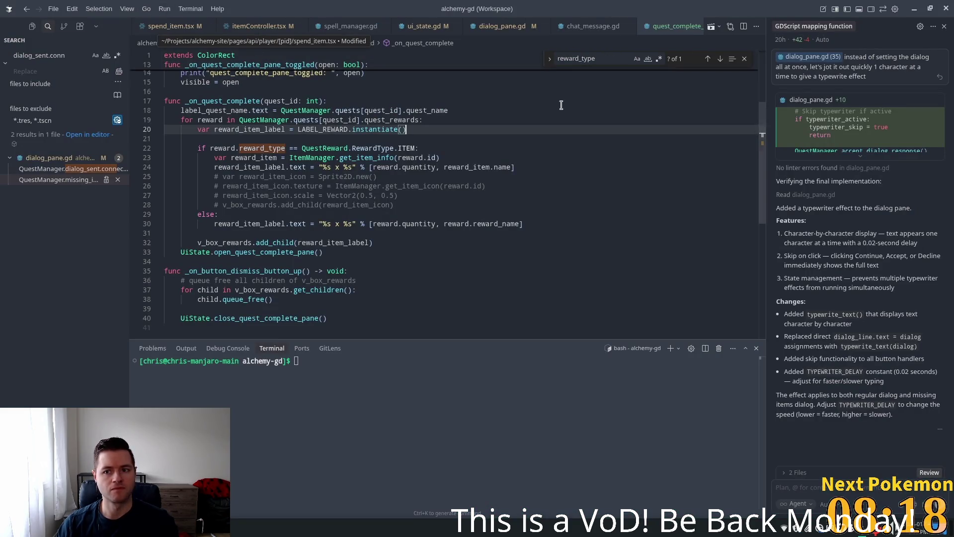
pyautogui.scroll(5, 177, 31)
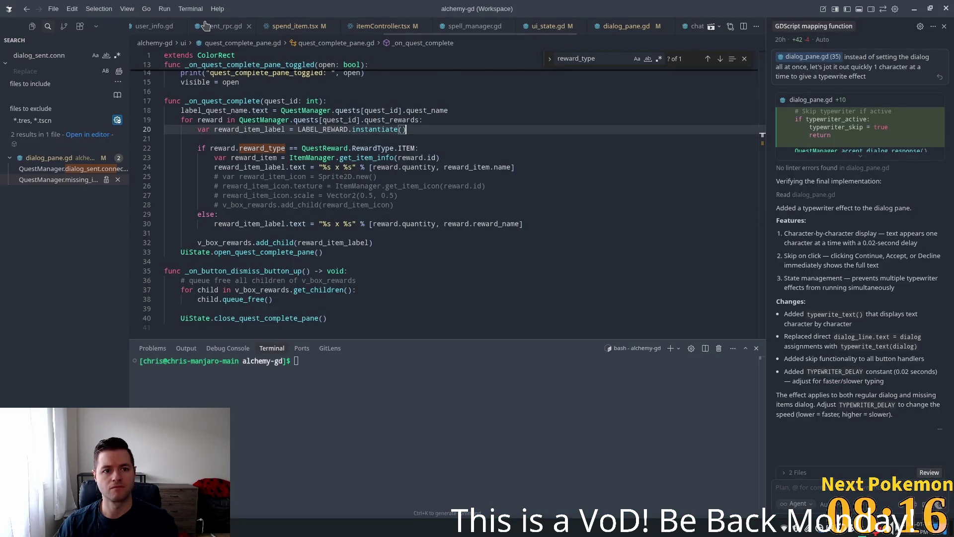
pyautogui.scroll(6, 201, 28)
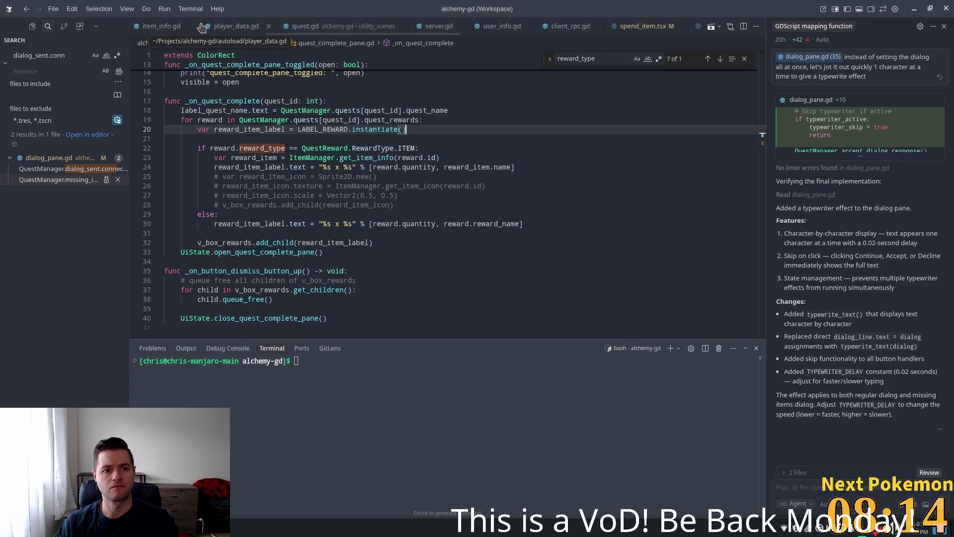
pyautogui.scroll(6, 201, 28)
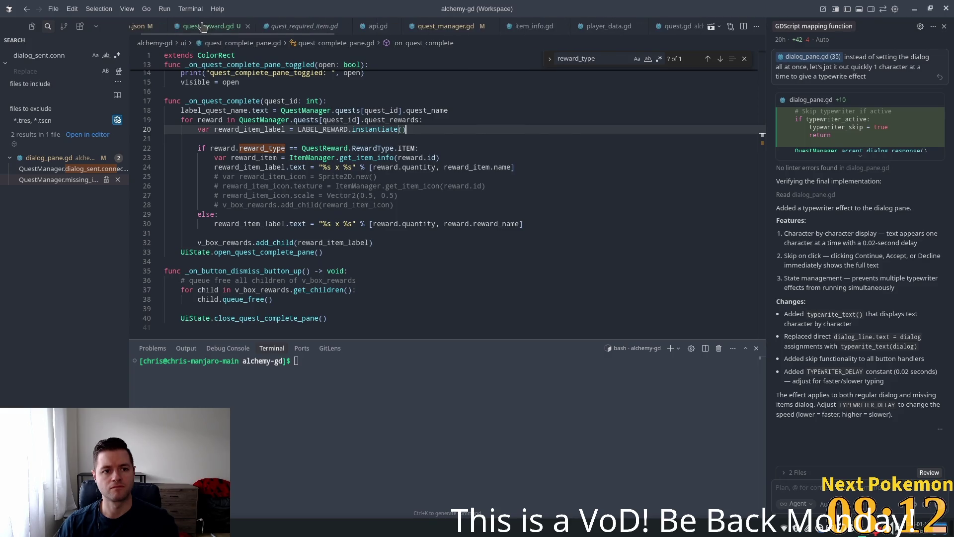
pyautogui.click(179, 26)
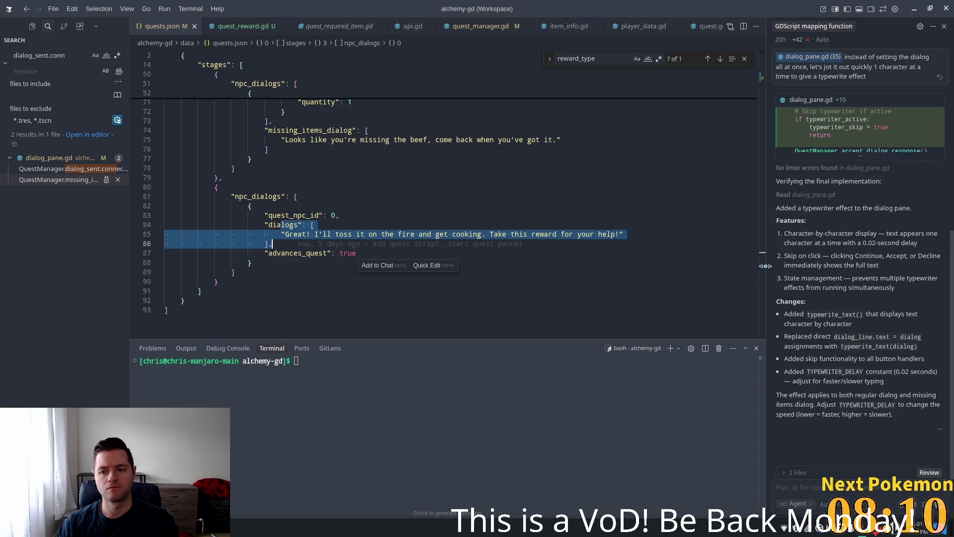
pyautogui.scroll(15, 750, 112)
pyautogui.click(326, 174)
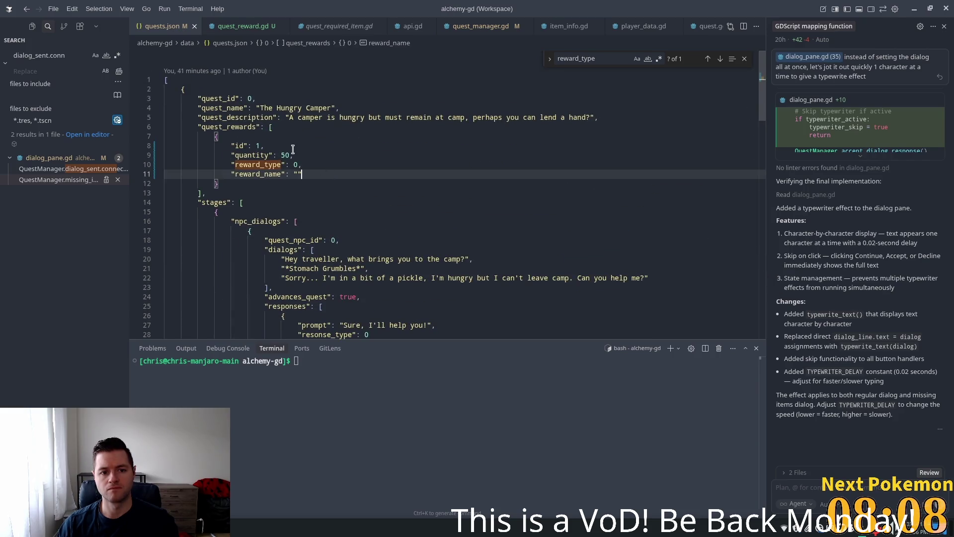
pyautogui.scroll(-1, 295, 152)
pyautogui.click(276, 122)
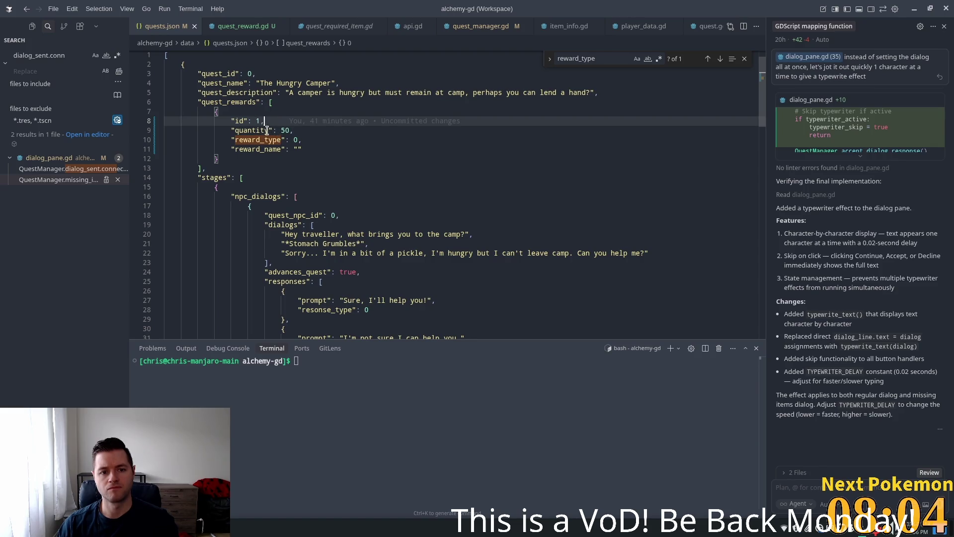
pyautogui.hotkey('alt', 'Tab')
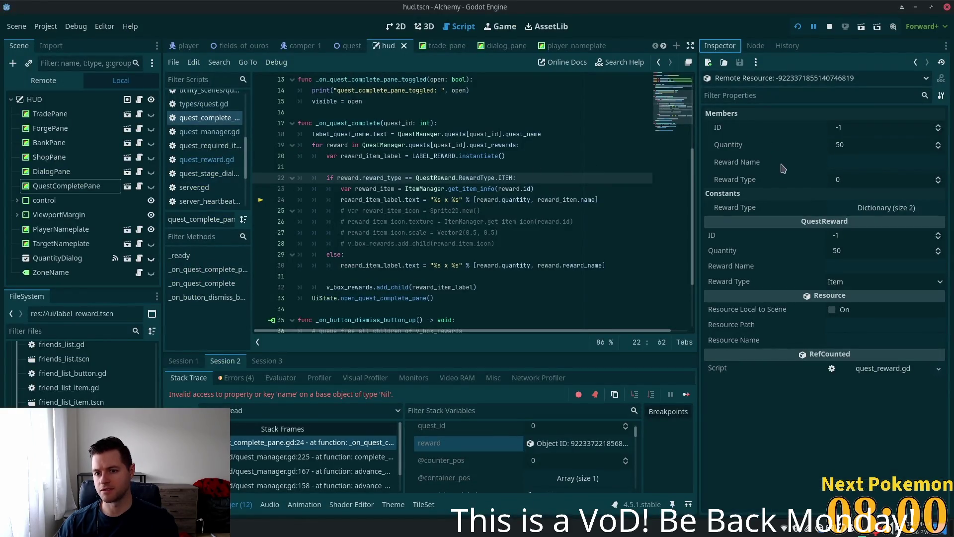
# - Check the halted reward's Reward Type field in the Inspector without changing it, then return to Cursor
pyautogui.click(859, 183)
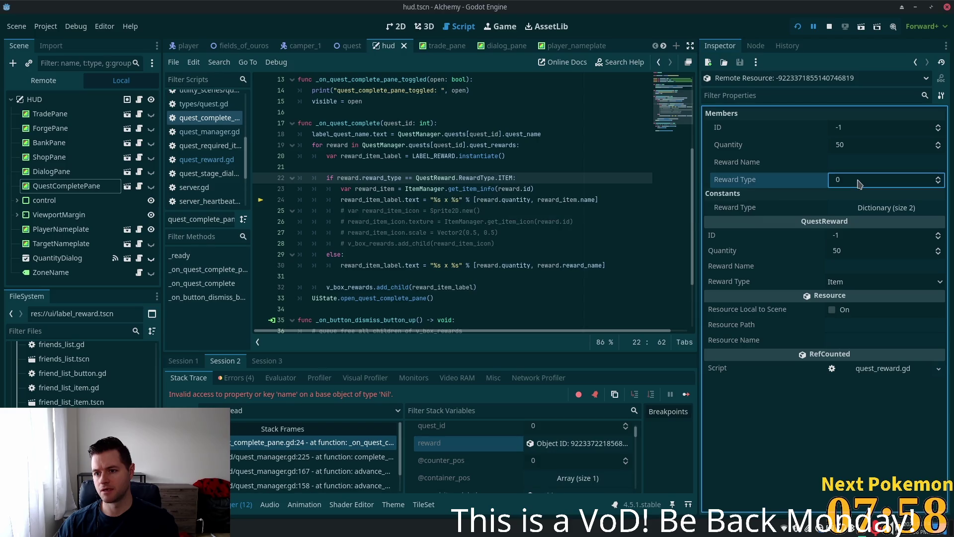
pyautogui.hotkey('shift', 'Tab')
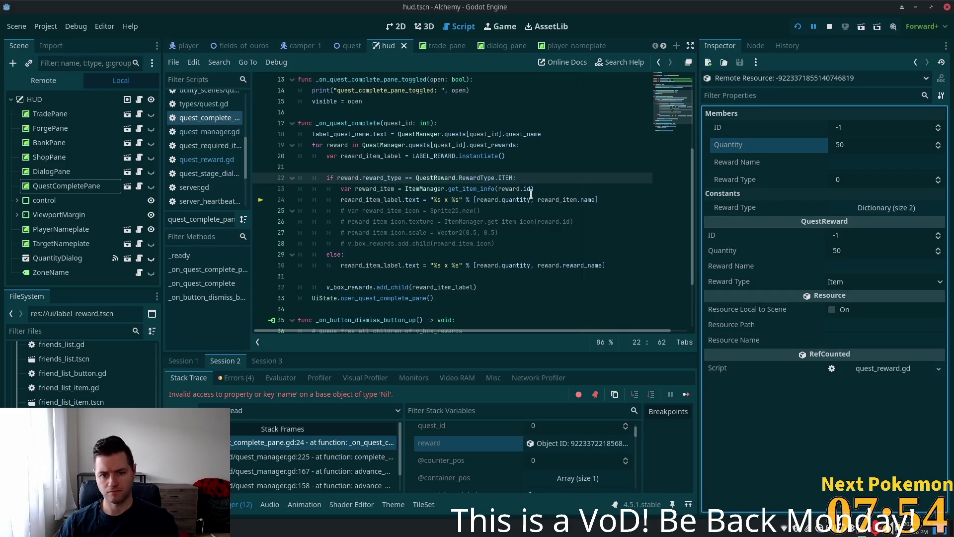
pyautogui.hotkey('alt', 'Tab')
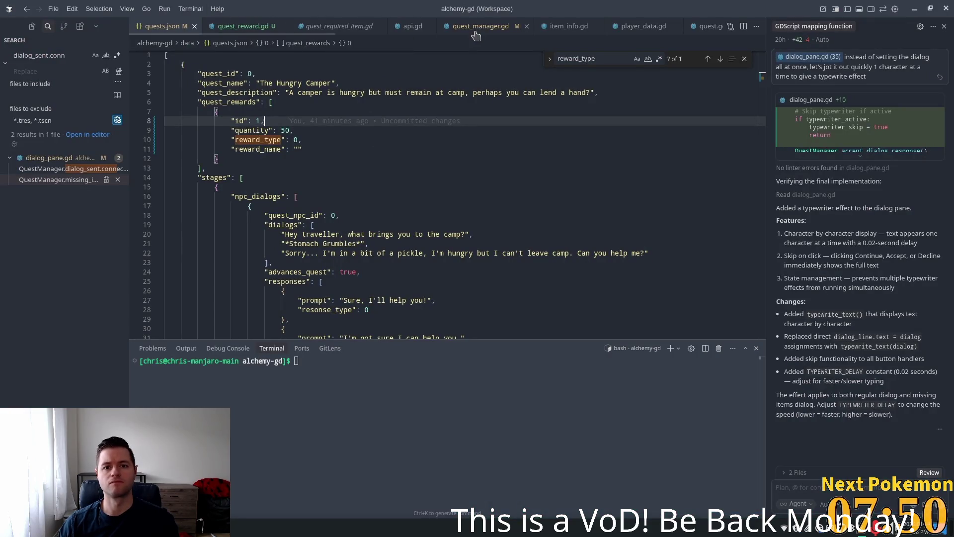
# - Review the reward_type and item_id parsing on lines 55–56 of quest_manager.gd and set a breakpoint on line 57
pyautogui.hotkey('ctrl', 'Tab')
pyautogui.scroll(-3, 339, 210)
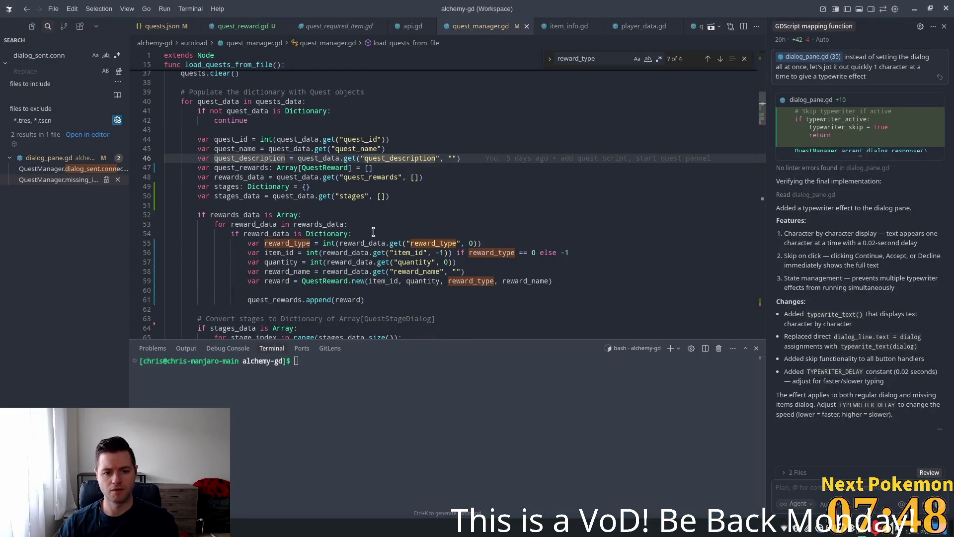
pyautogui.click(419, 243)
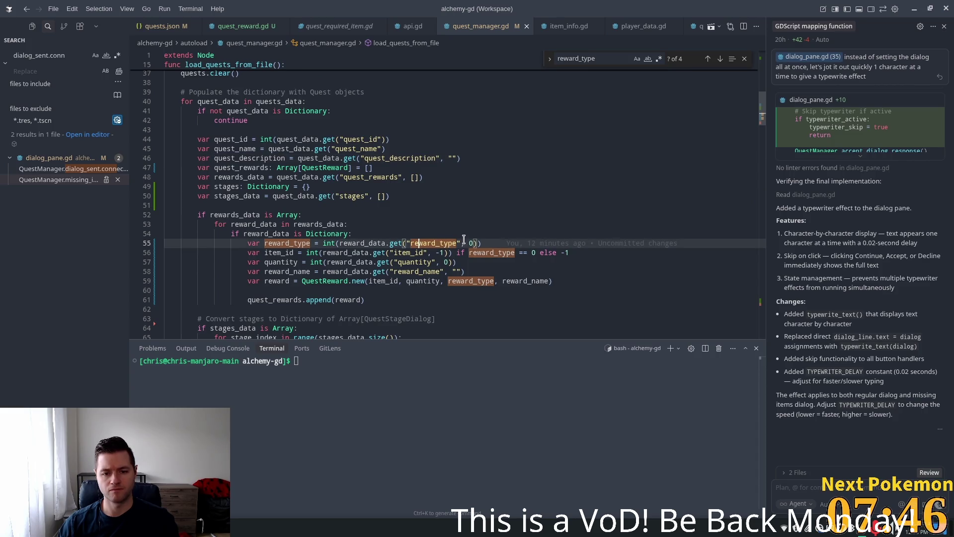
pyautogui.scroll(-2, 354, 247)
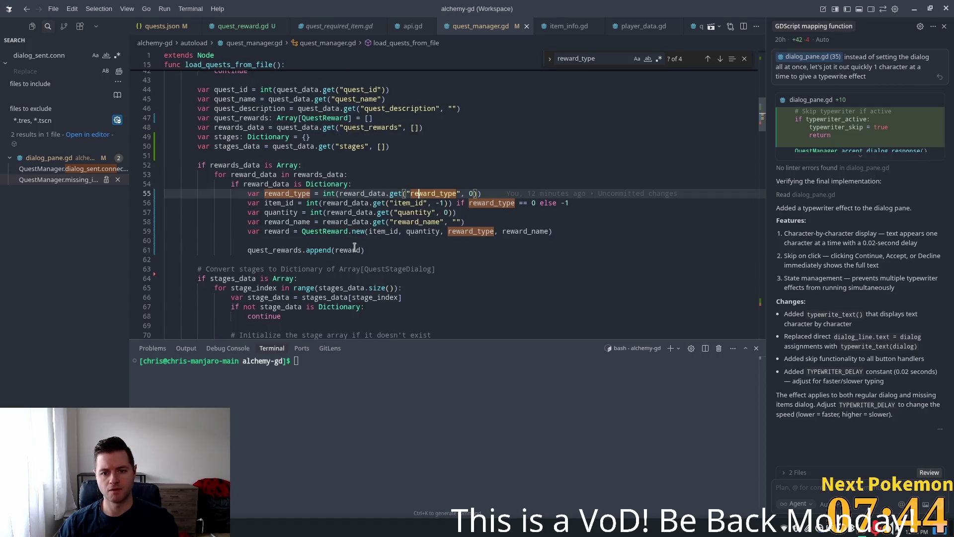
pyautogui.click(315, 202)
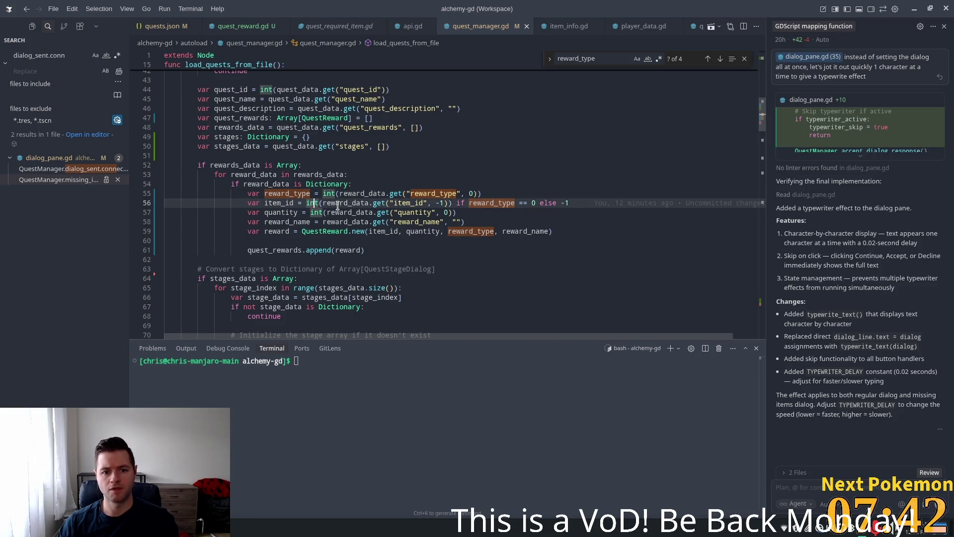
pyautogui.moveTo(312, 202)
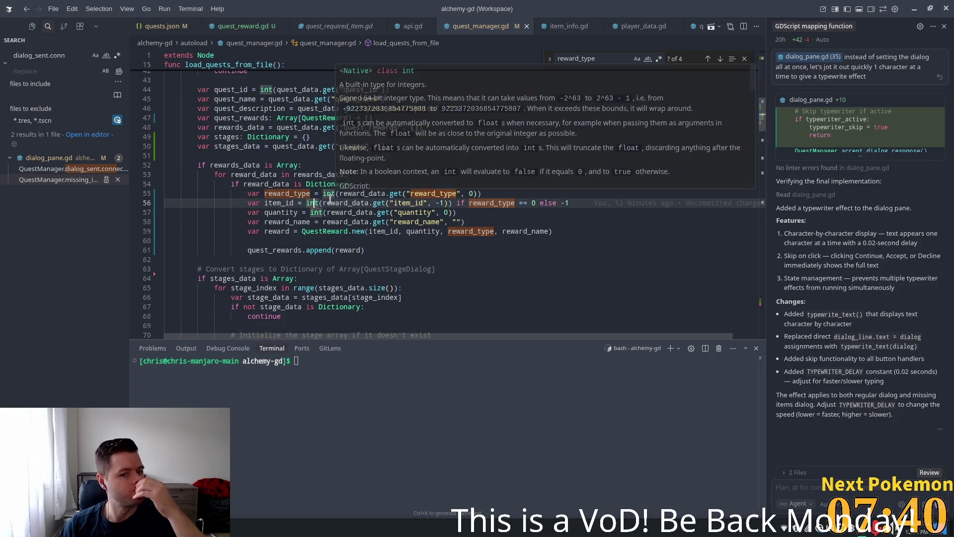
pyautogui.click(279, 203)
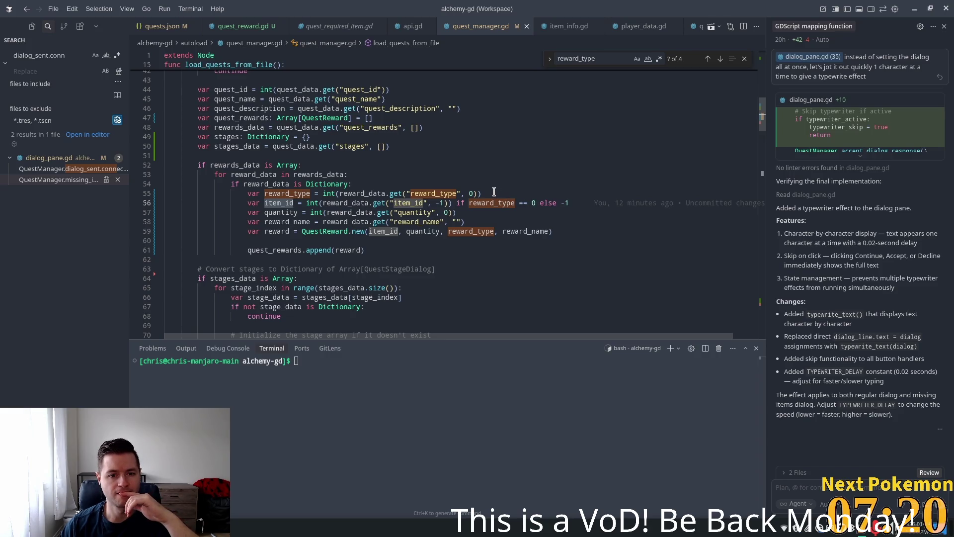
pyautogui.click(139, 212)
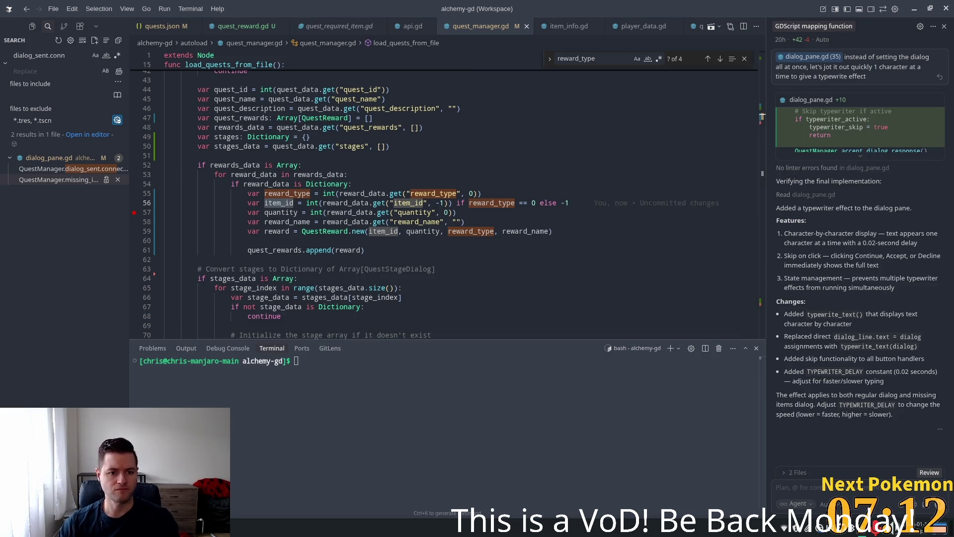
pyautogui.hotkey('alt', 'Tab')
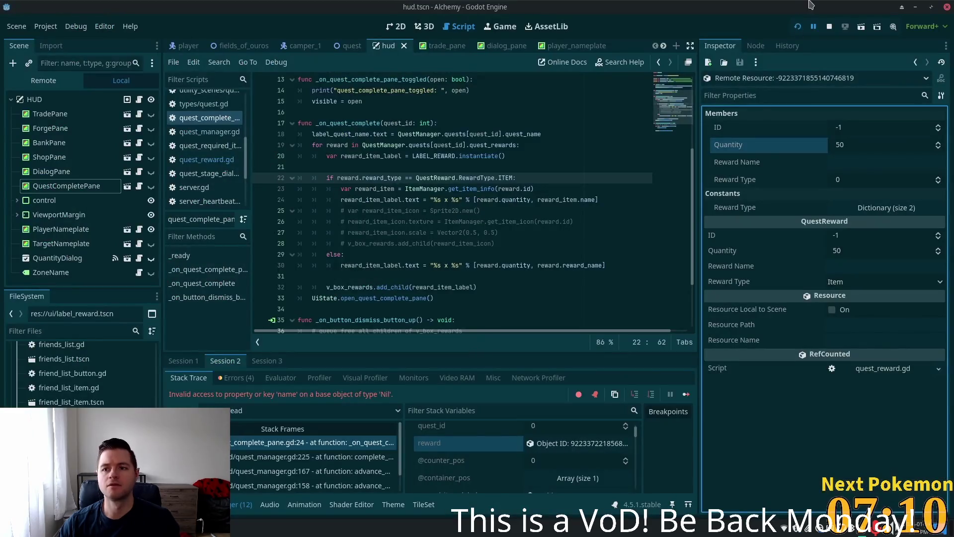
# - Relaunch the Alchemy game in debug, then cycle through the game, Cursor and the Godot editor
pyautogui.click(797, 26)
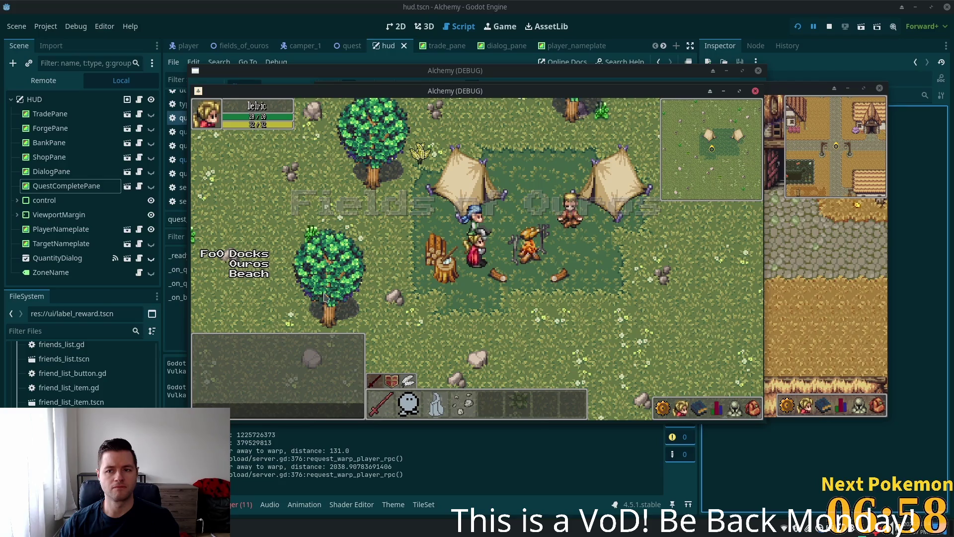
pyautogui.hotkey('alt', 'Tab')
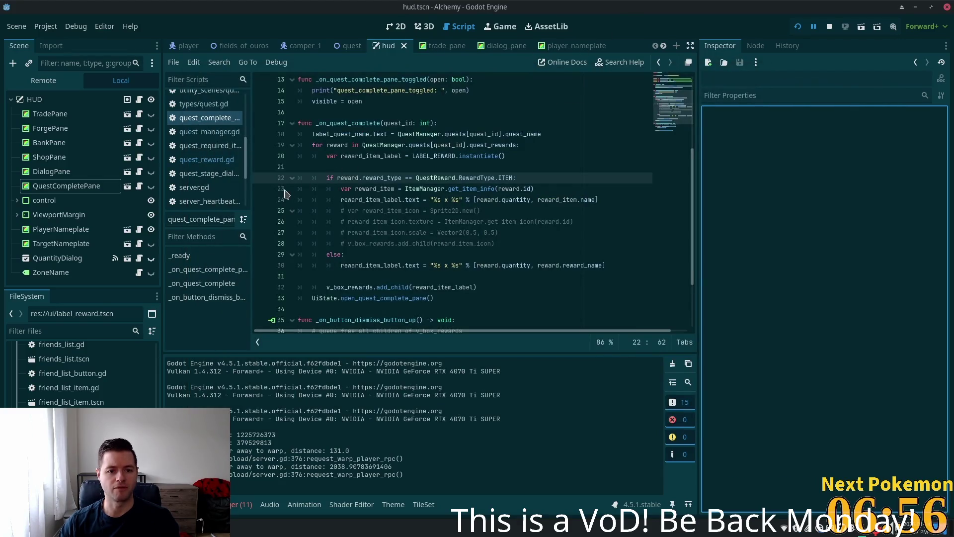
pyautogui.hotkey('alt', 'Tab')
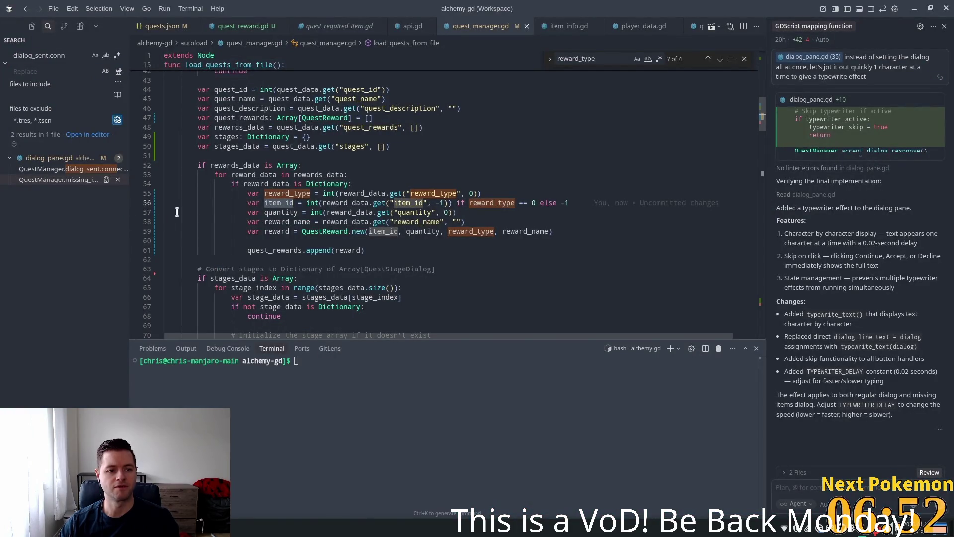
pyautogui.hotkey('alt', 'Tab')
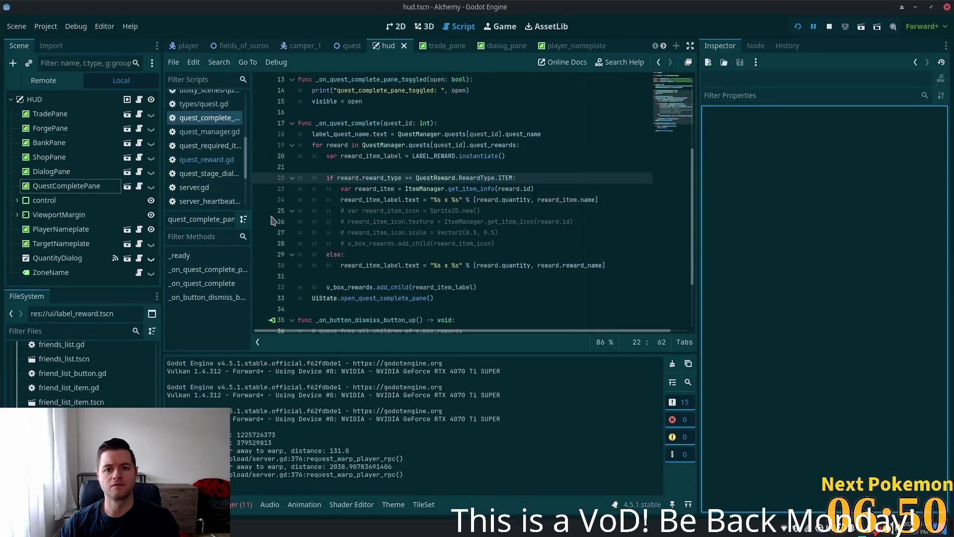
# - Set a breakpoint on line 57 of quest_manager.gd and relaunch the game to pause there
pyautogui.click(224, 132)
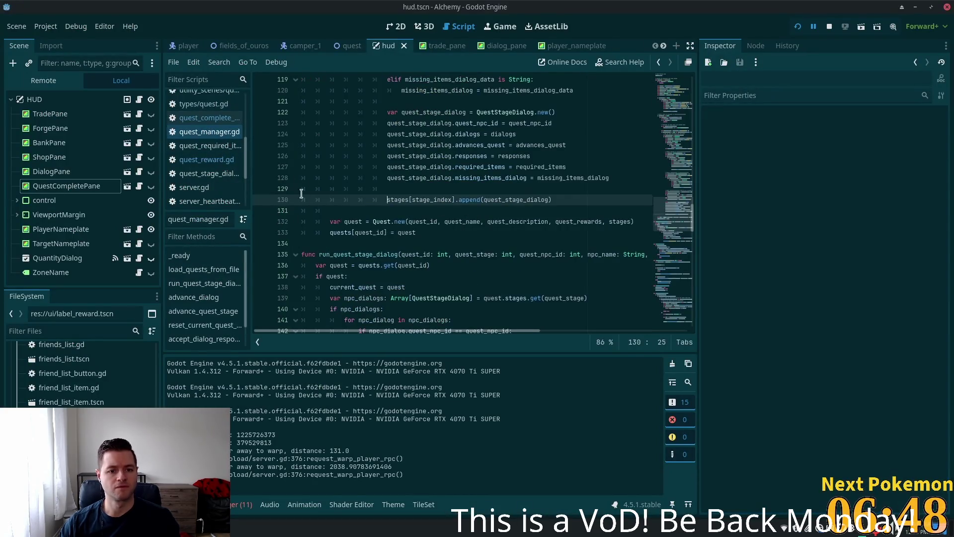
pyautogui.scroll(4, 672, 197)
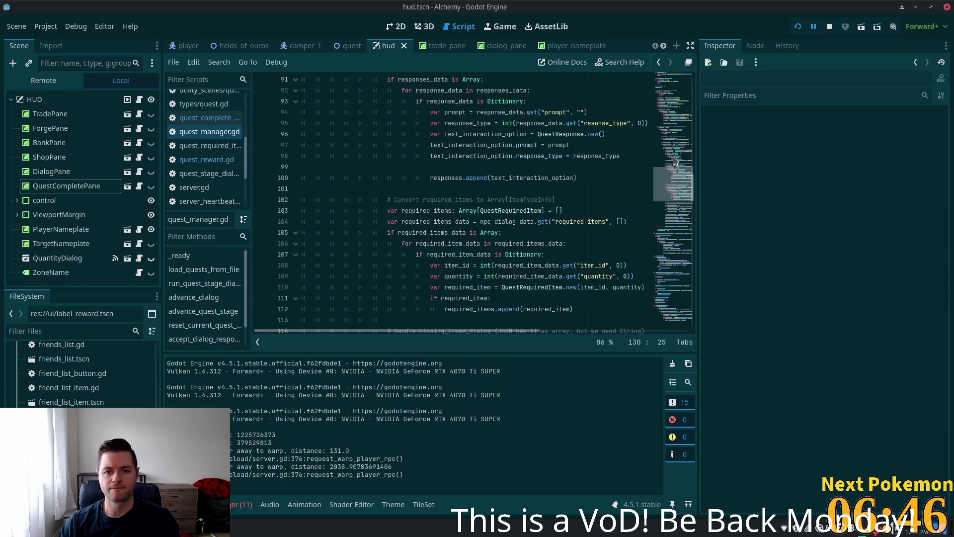
pyautogui.click(677, 115)
pyautogui.scroll(-5, 677, 115)
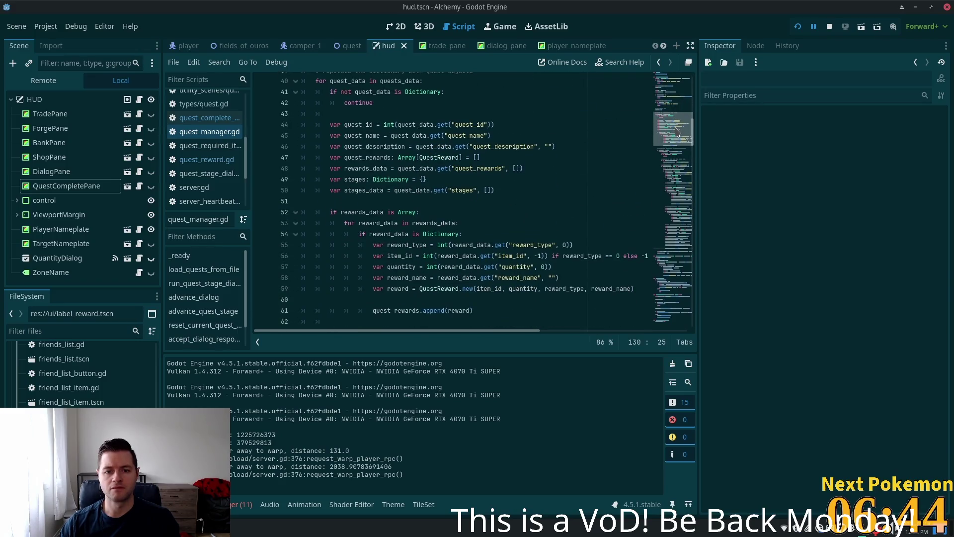
pyautogui.scroll(-3, 397, 185)
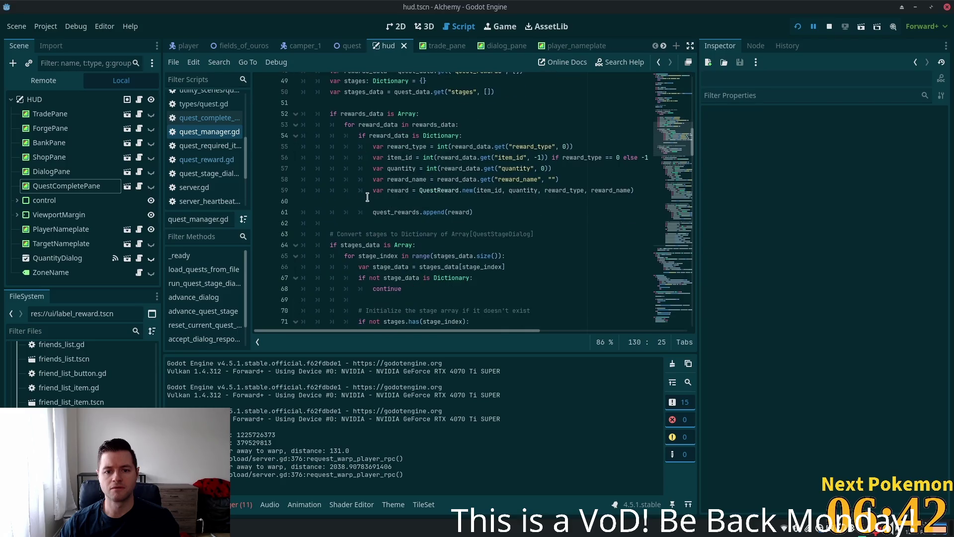
pyautogui.click(261, 169)
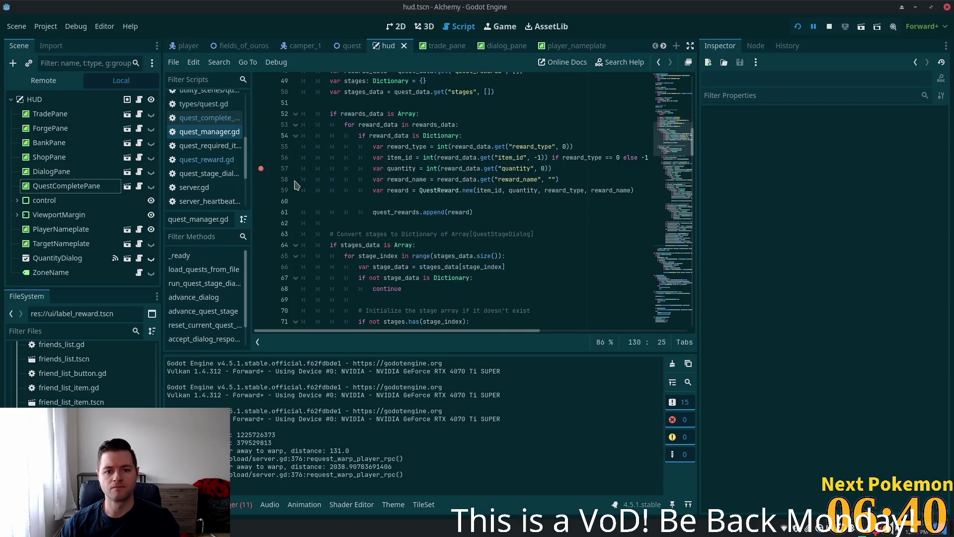
pyautogui.click(485, 158)
pyautogui.click(798, 27)
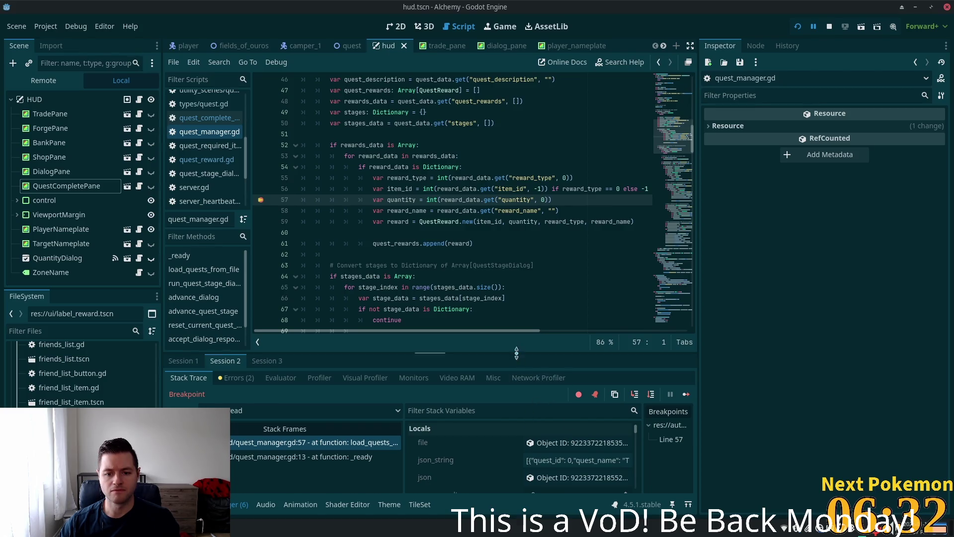
# - Enlarge the debugger panel to show the quest loader's locals for The Hungry Camper
pyautogui.moveTo(519, 351); pyautogui.dragTo(518, 226)
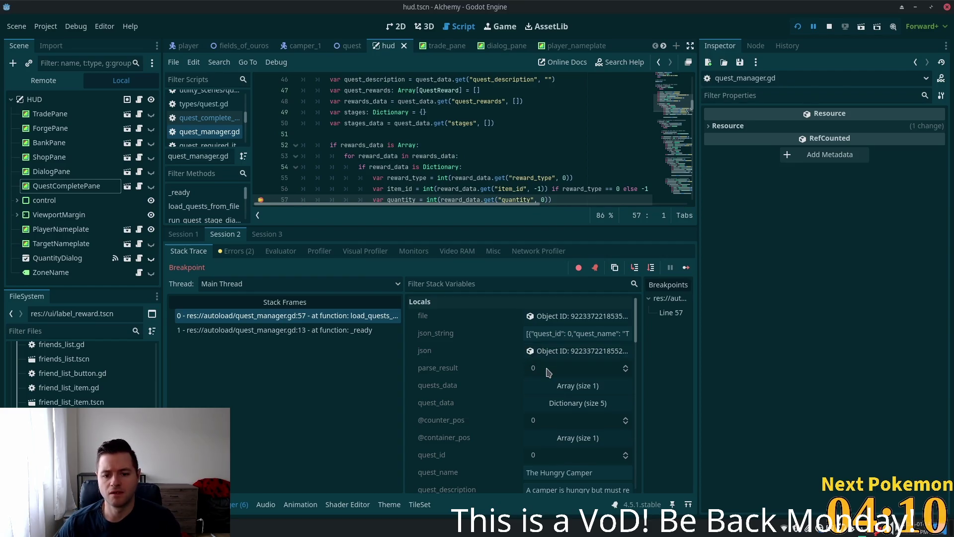
pyautogui.scroll(-3, 547, 368)
pyautogui.scroll(3, 557, 362)
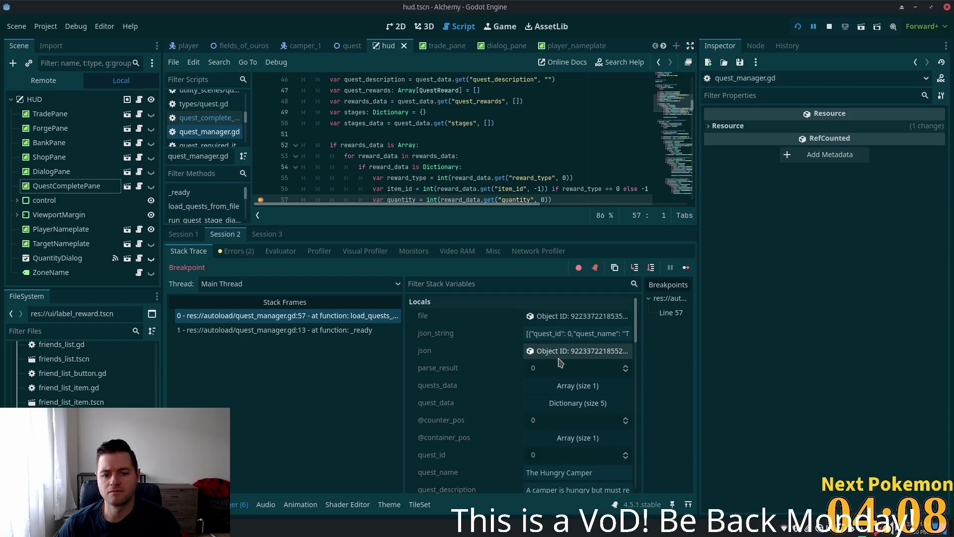
pyautogui.scroll(-3, 558, 361)
pyautogui.scroll(-3, 476, 341)
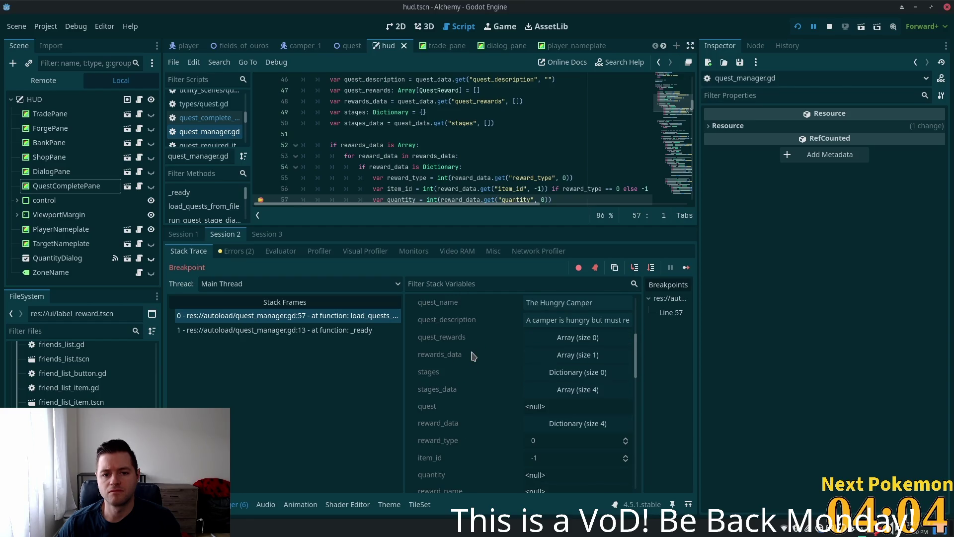
pyautogui.click(586, 356)
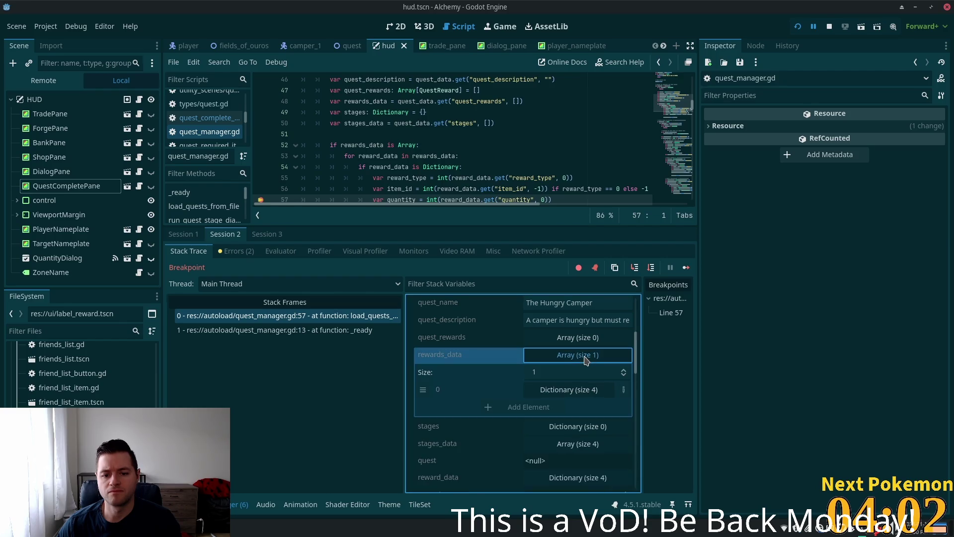
pyautogui.click(572, 391)
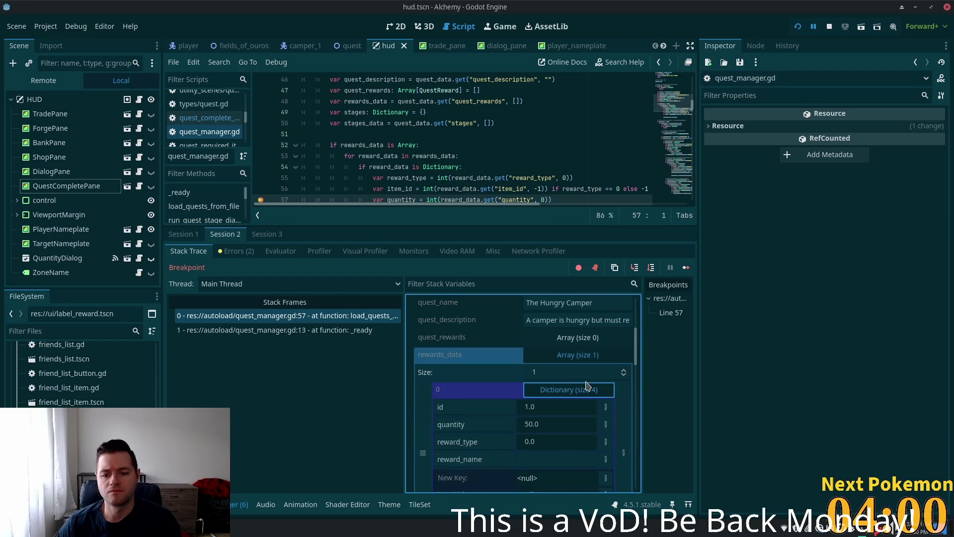
pyautogui.scroll(-1, 586, 389)
pyautogui.scroll(-1, 581, 390)
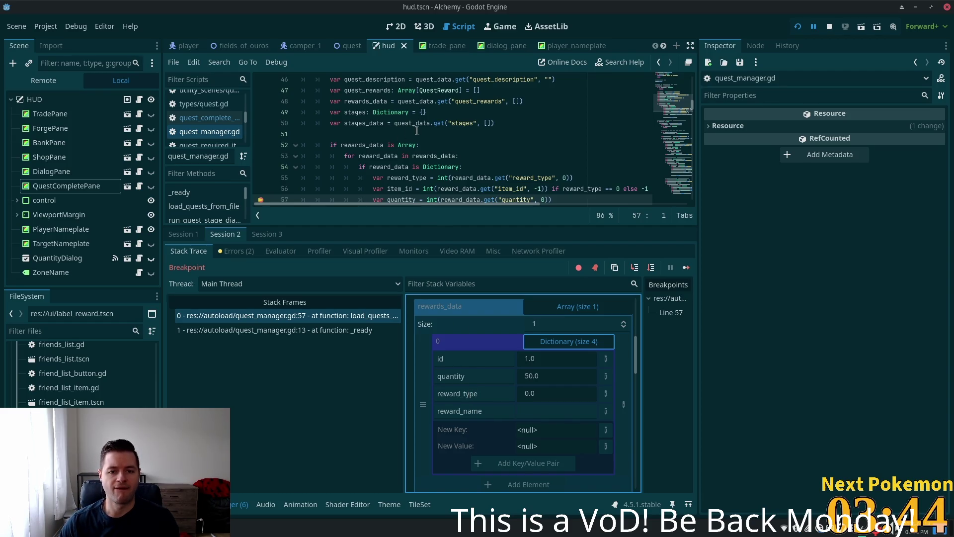
pyautogui.click(391, 156)
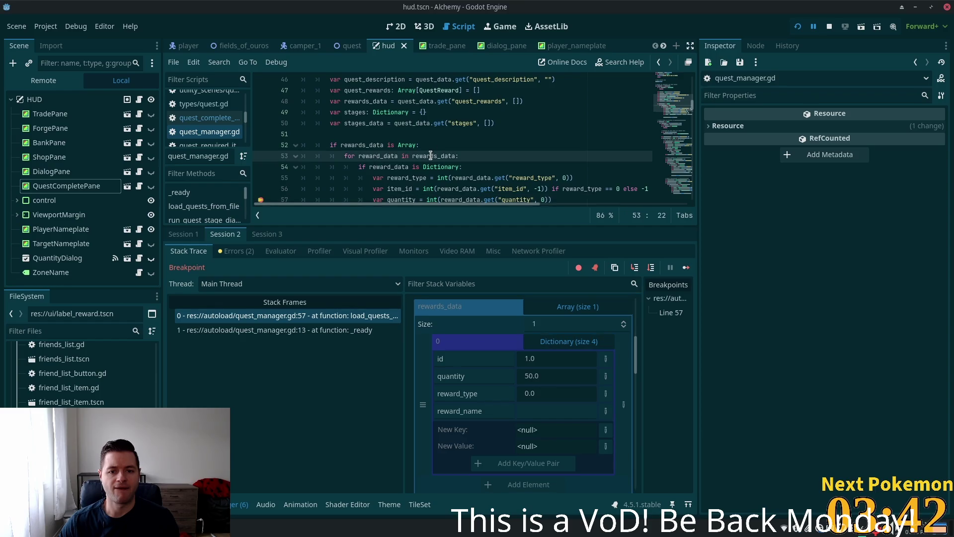
pyautogui.moveTo(429, 156)
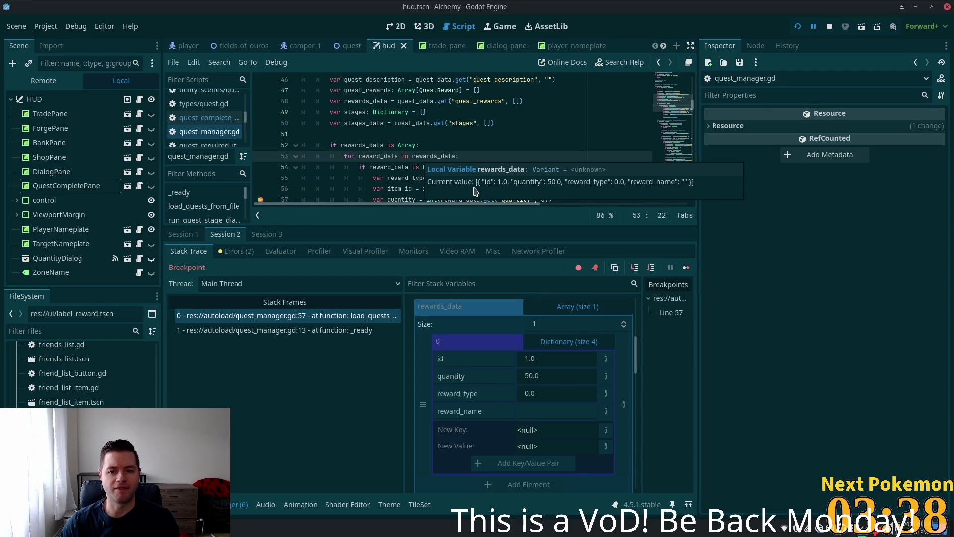
pyautogui.click(497, 133)
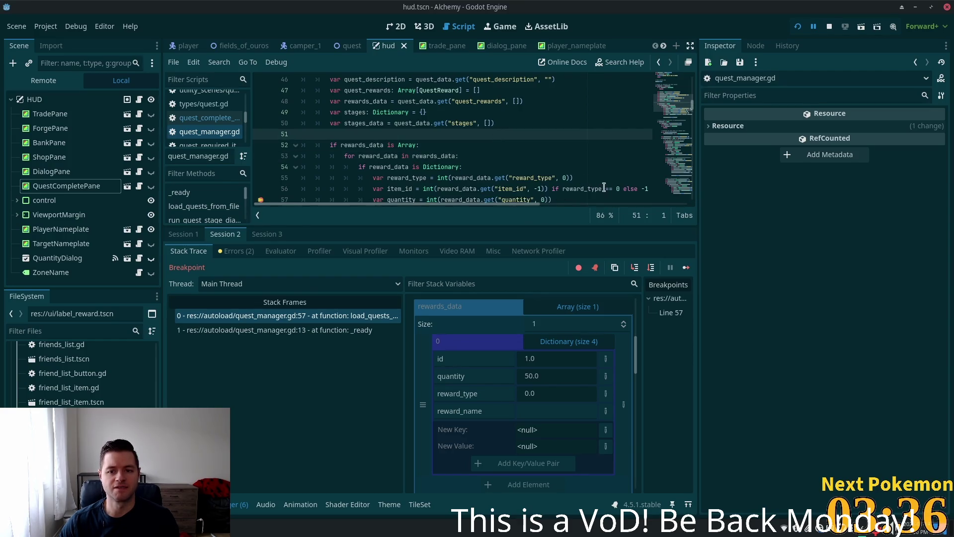
pyautogui.scroll(-1, 611, 190)
pyautogui.moveTo(498, 204); pyautogui.dragTo(534, 204)
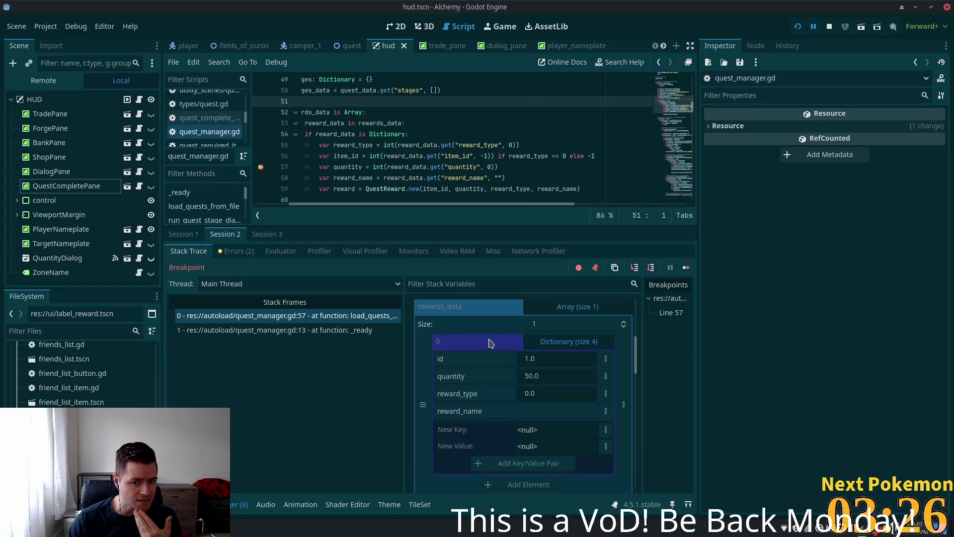
pyautogui.scroll(3, 539, 378)
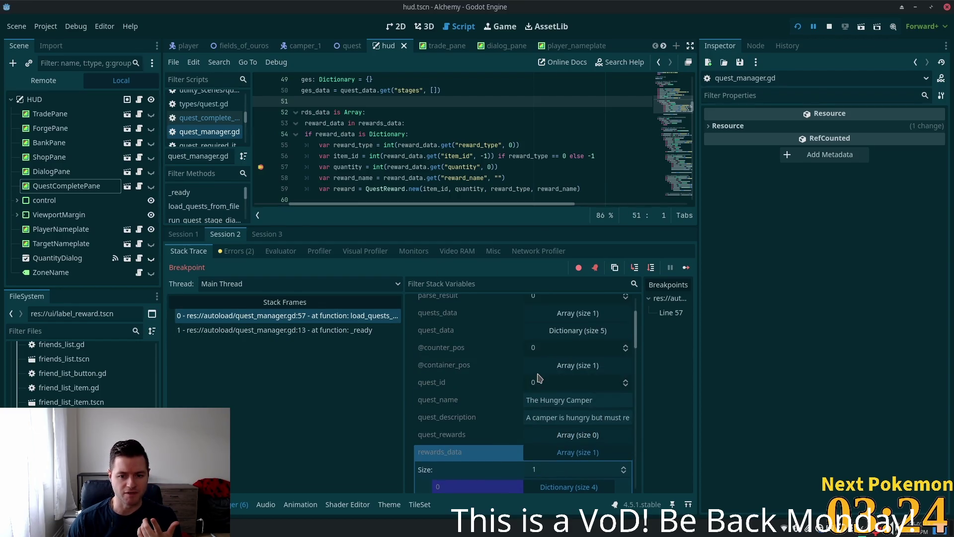
pyautogui.scroll(-5, 522, 378)
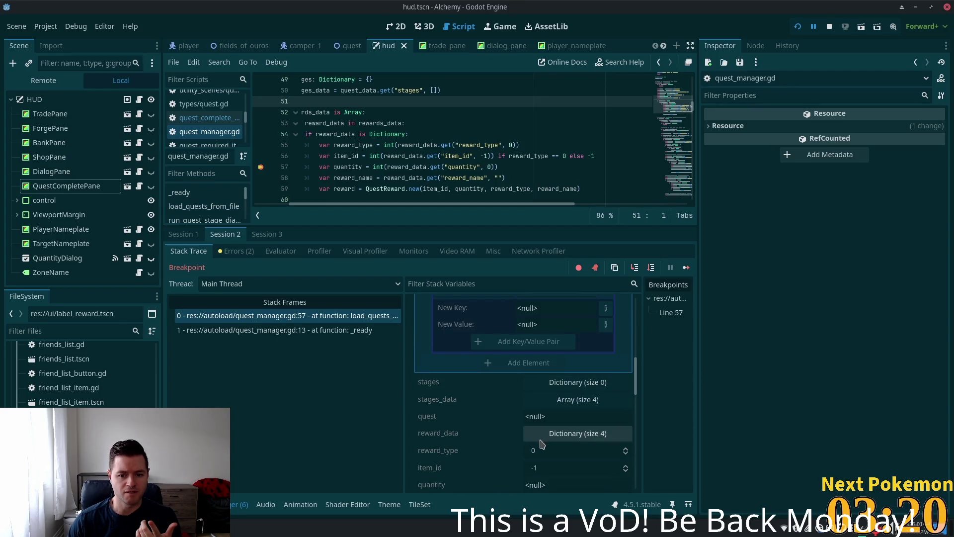
pyautogui.moveTo(525, 456); pyautogui.dragTo(539, 456)
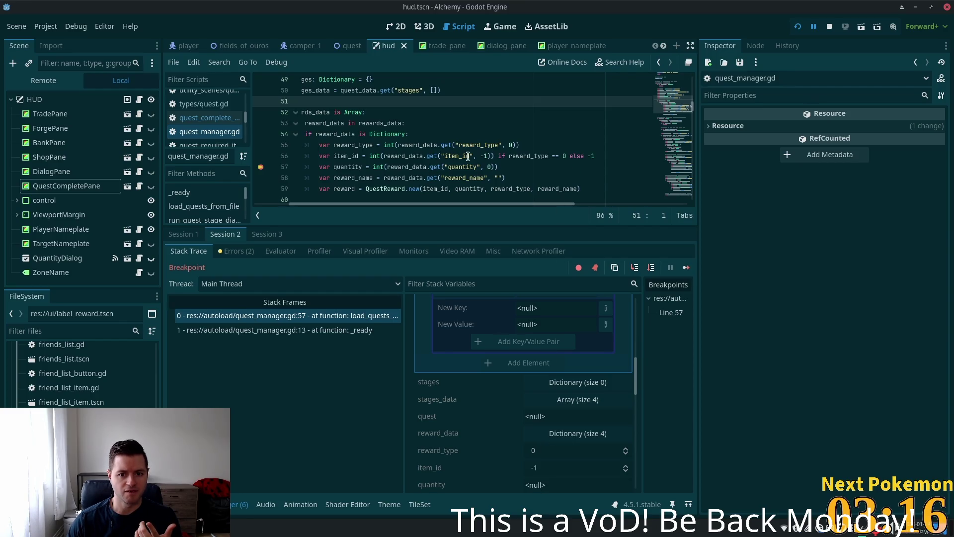
pyautogui.moveTo(466, 156)
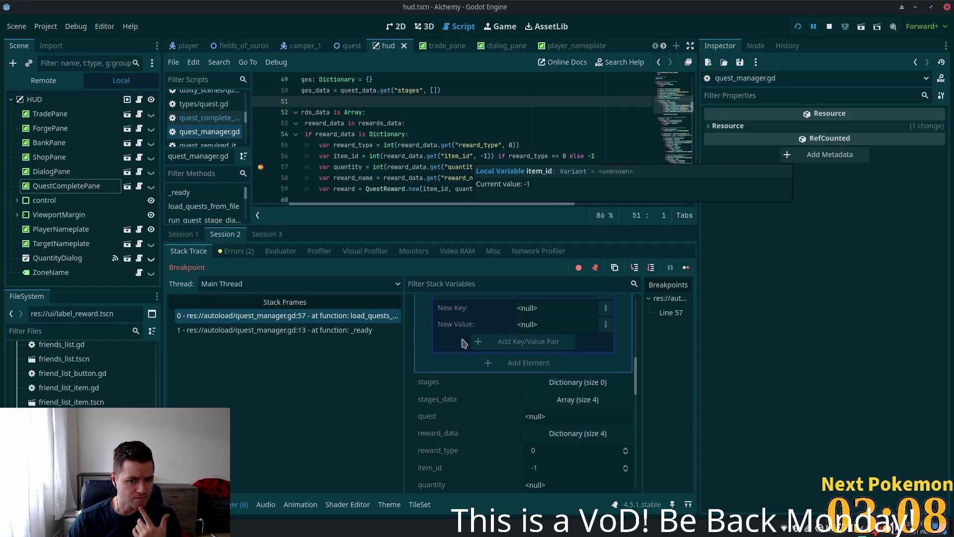
pyautogui.scroll(-1, 519, 418)
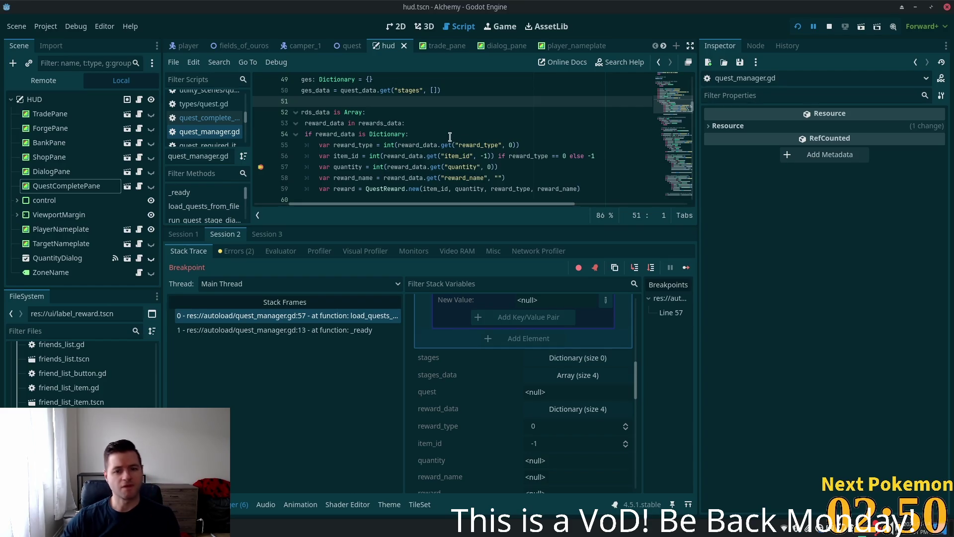
pyautogui.click(441, 156)
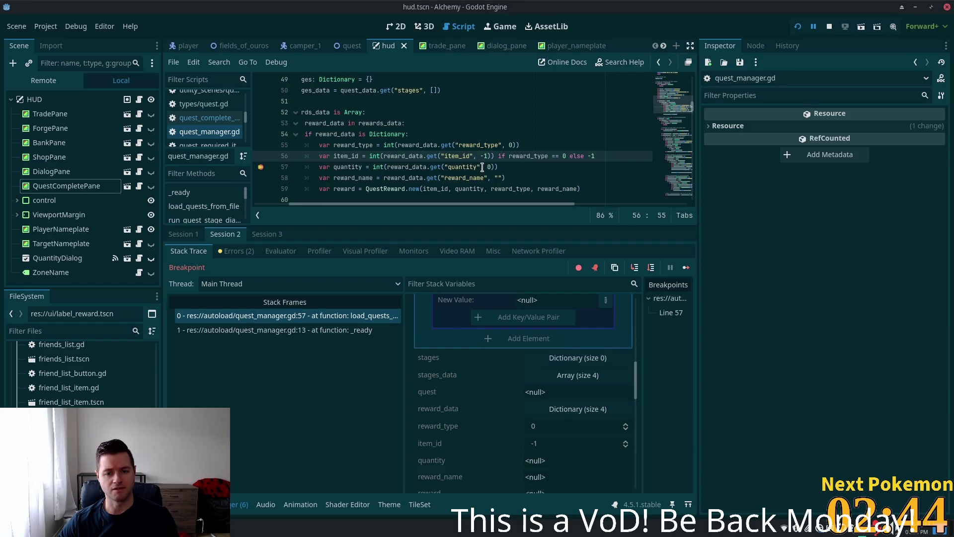
# - Rewrite line 55 to read reward_type directly from reward_data, dropping the get call and 0 default
pyautogui.click(446, 144)
pyautogui.scroll(-2, 452, 154)
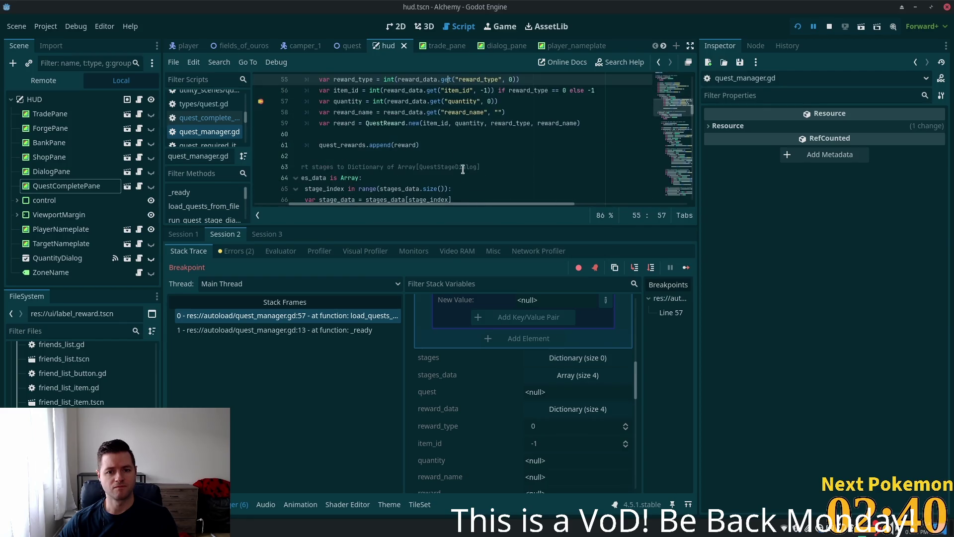
pyautogui.scroll(1, 435, 96)
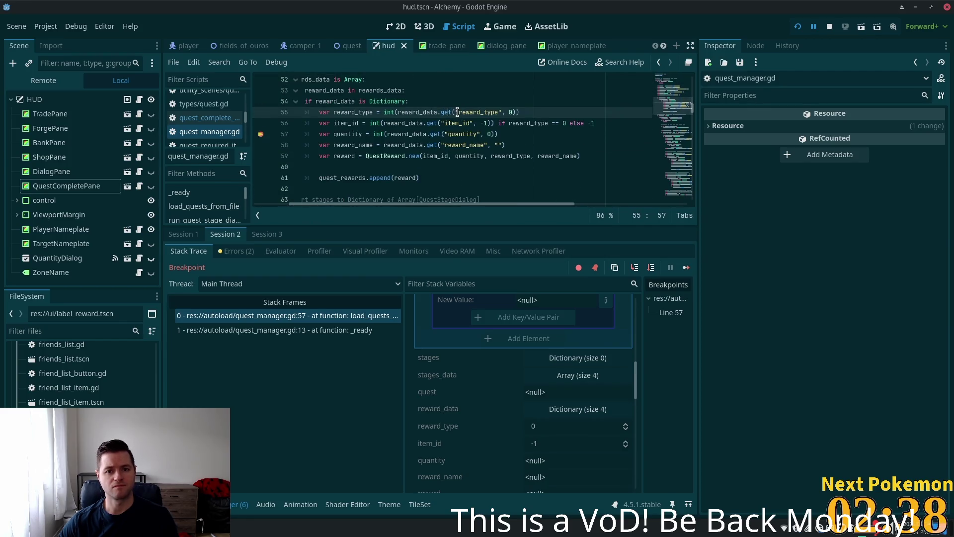
pyautogui.doubleClick(446, 112)
pyautogui.click(431, 112)
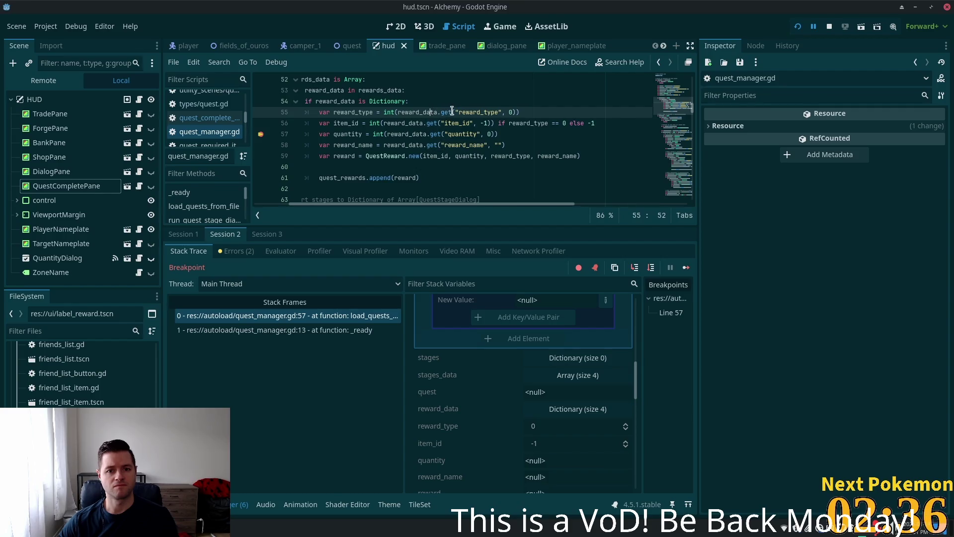
pyautogui.moveTo(458, 112); pyautogui.dragTo(440, 112)
pyautogui.press('BackSpace')
pyautogui.click(482, 112)
pyautogui.press('BackSpace')
pyautogui.press('End')
pyautogui.press('BackSpace')
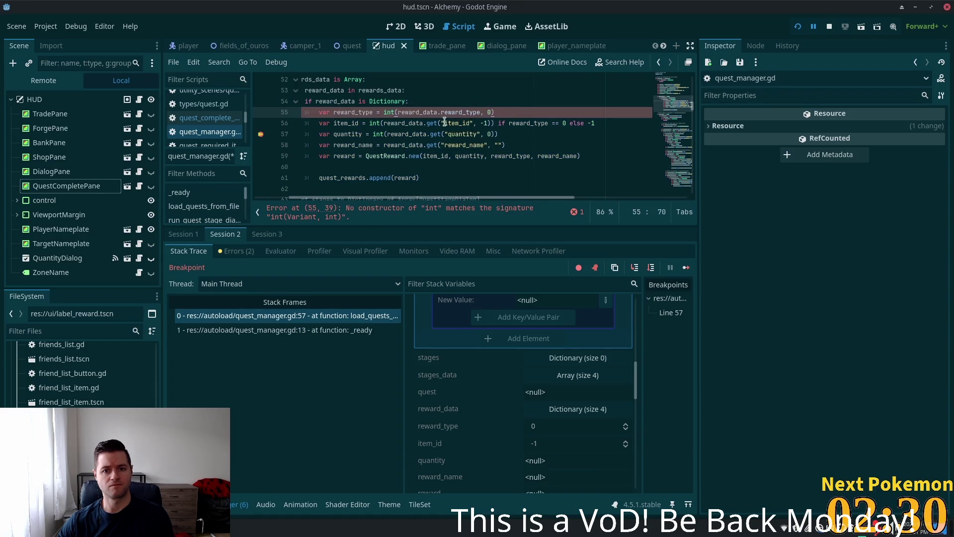
pyautogui.press('BackSpace')
pyautogui.press('BackSpace')
pyautogui.press('BackSpace')
pyautogui.click(401, 112)
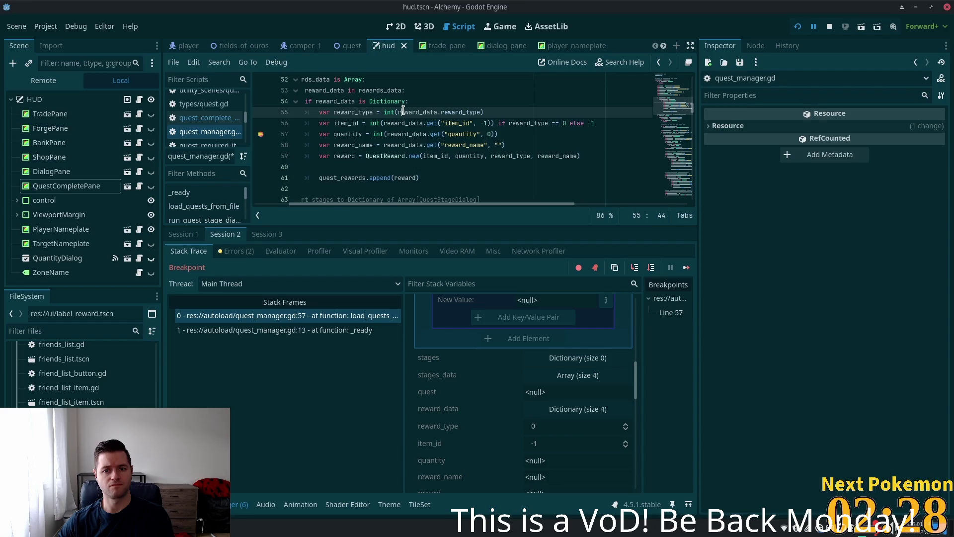
# - Replace the get lookups on lines 56–57 with direct item_id and quantity access
pyautogui.click(444, 123)
pyautogui.press('BackSpace')
pyautogui.press('BackSpace')
pyautogui.press('BackSpace')
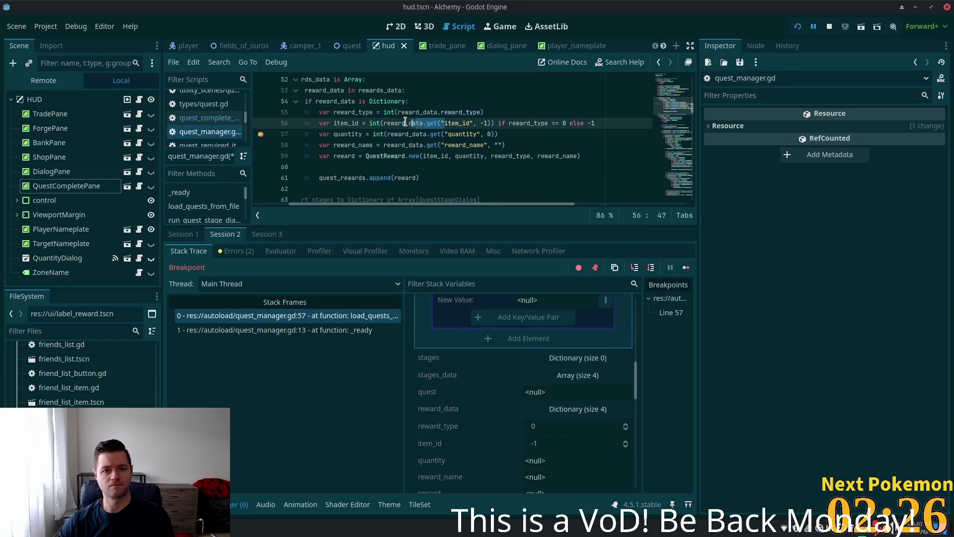
pyautogui.click(471, 123)
pyautogui.press('Delete')
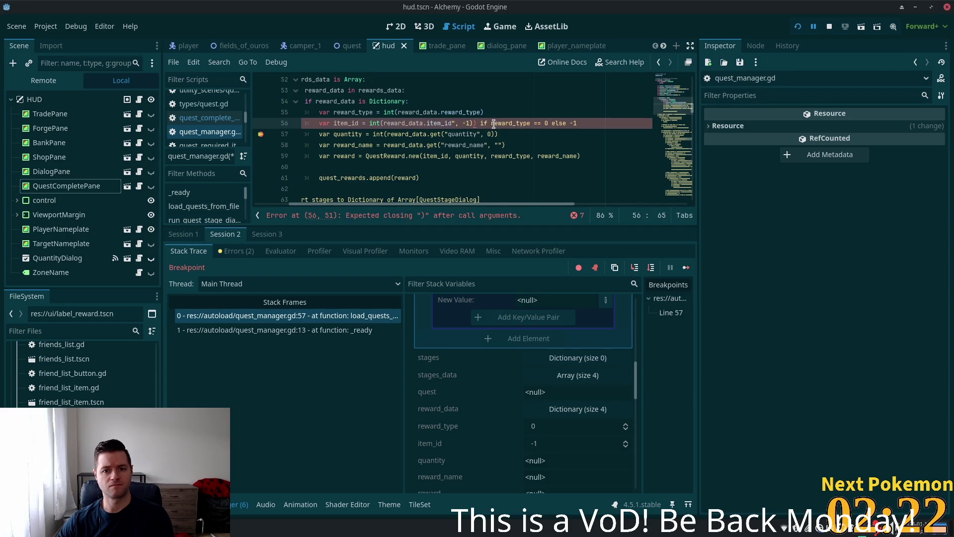
pyautogui.press('BackSpace')
pyautogui.press('BackSpace')
pyautogui.press('BackSpace')
pyautogui.press('BackSpace')
pyautogui.press('BackSpace')
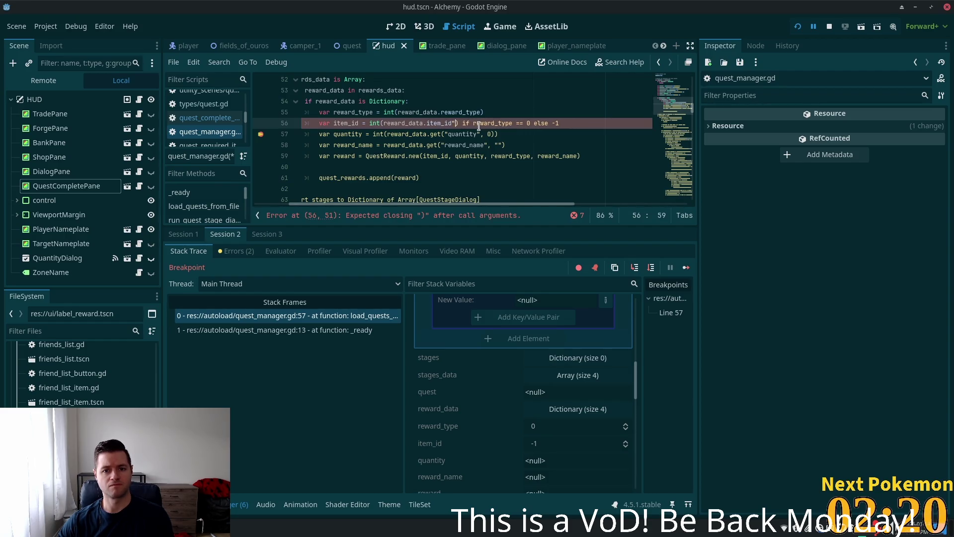
pyautogui.click(445, 134)
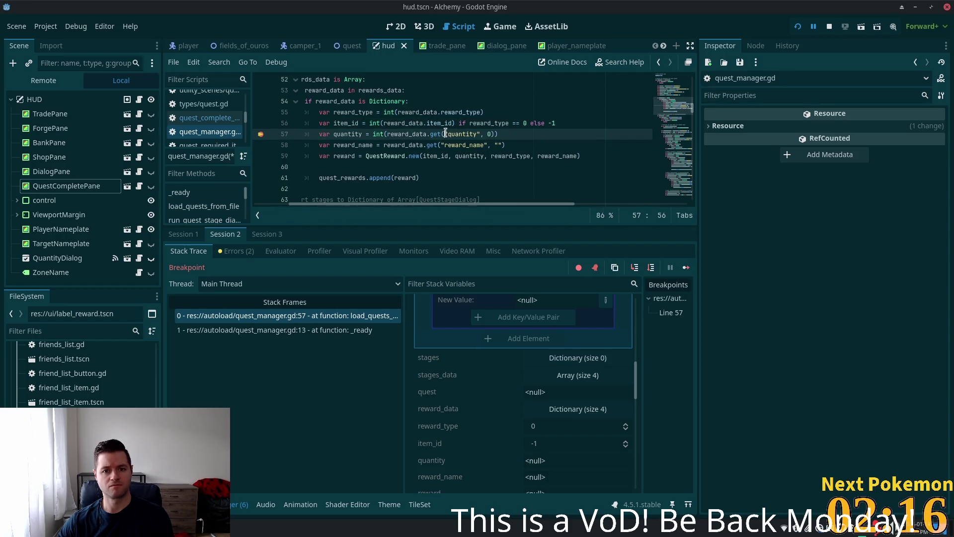
pyautogui.moveTo(446, 134); pyautogui.dragTo(426, 135)
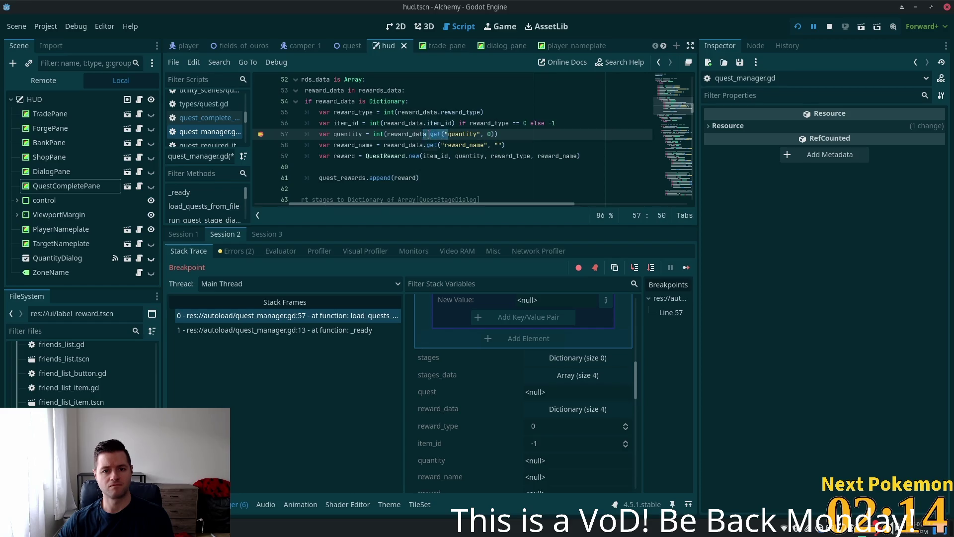
pyautogui.press('BackSpace')
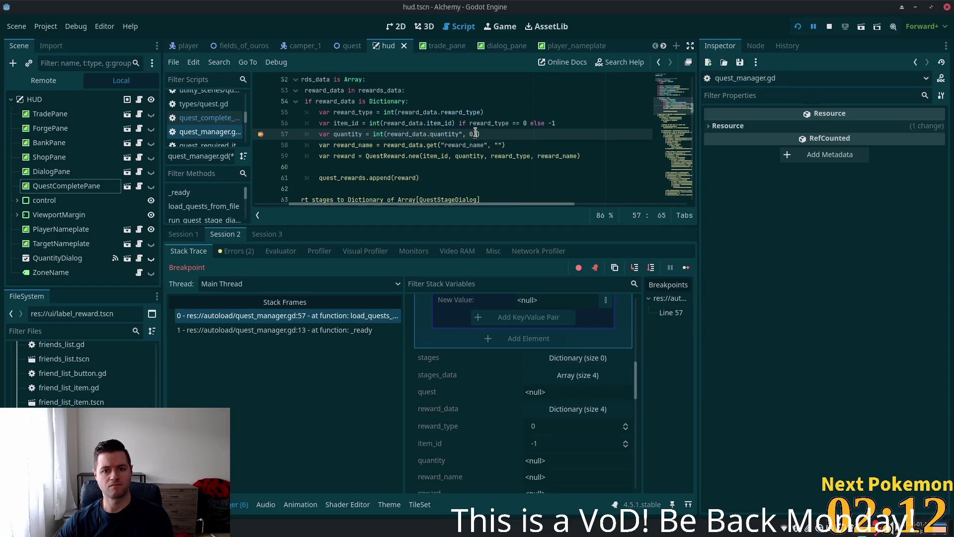
pyautogui.click(456, 134)
pyautogui.write(')')
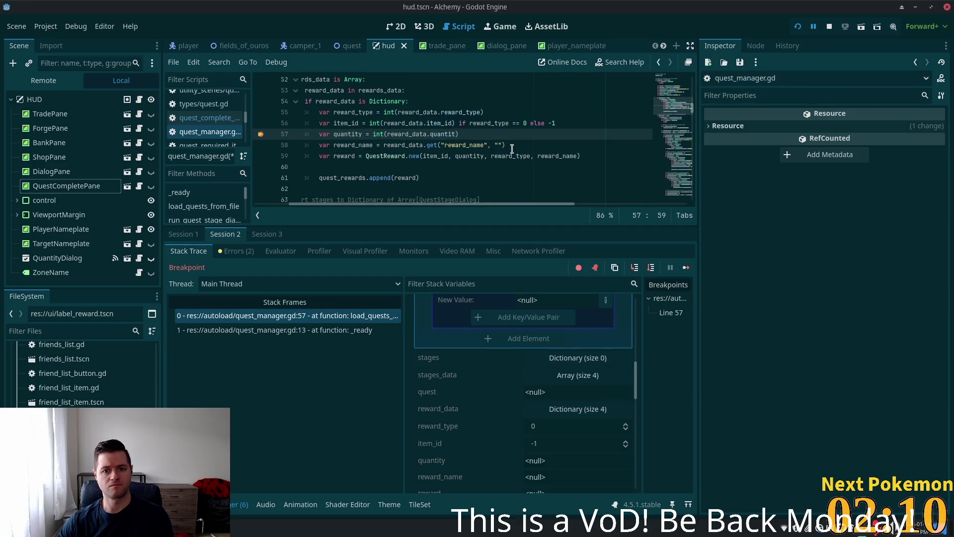
pyautogui.write('y')
pyautogui.click(488, 133)
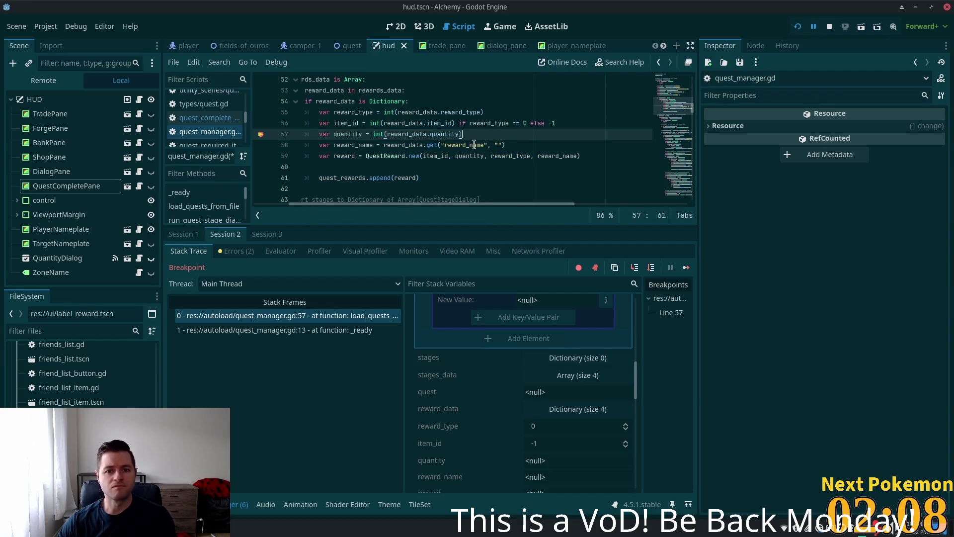
# - Make line 58 read reward_name directly, save quest_manager.gd, and relaunch the game
pyautogui.click(445, 145)
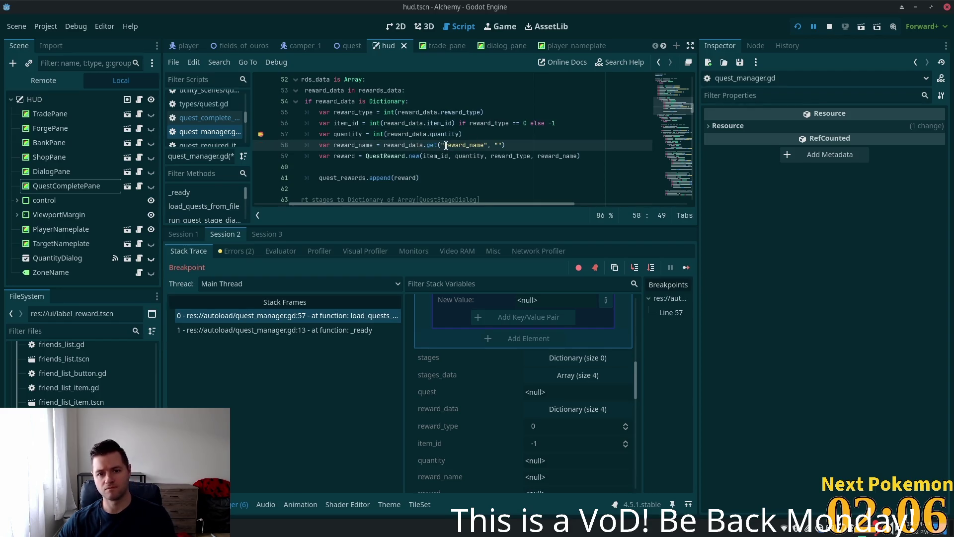
pyautogui.press('BackSpace')
pyautogui.press('BackSpace')
pyautogui.press('BackSpace')
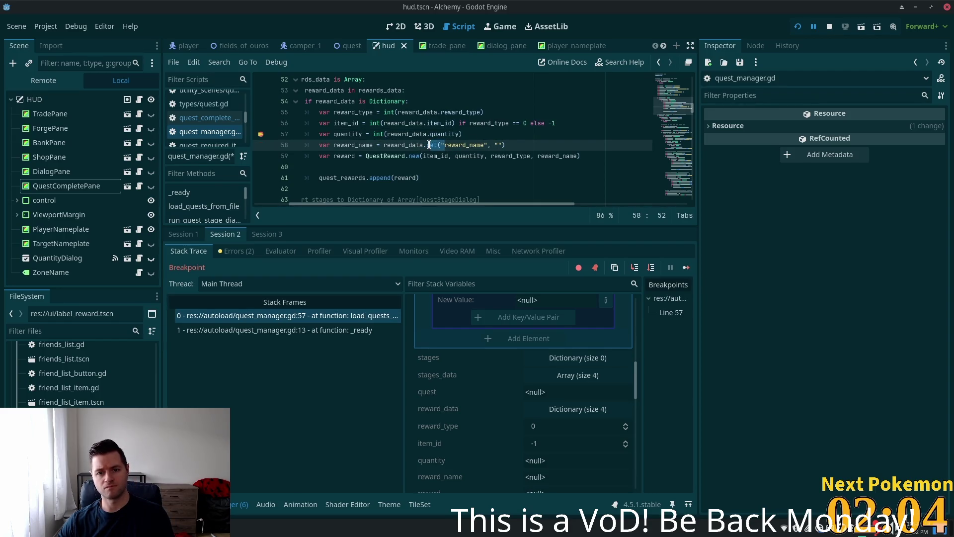
pyautogui.press('BackSpace')
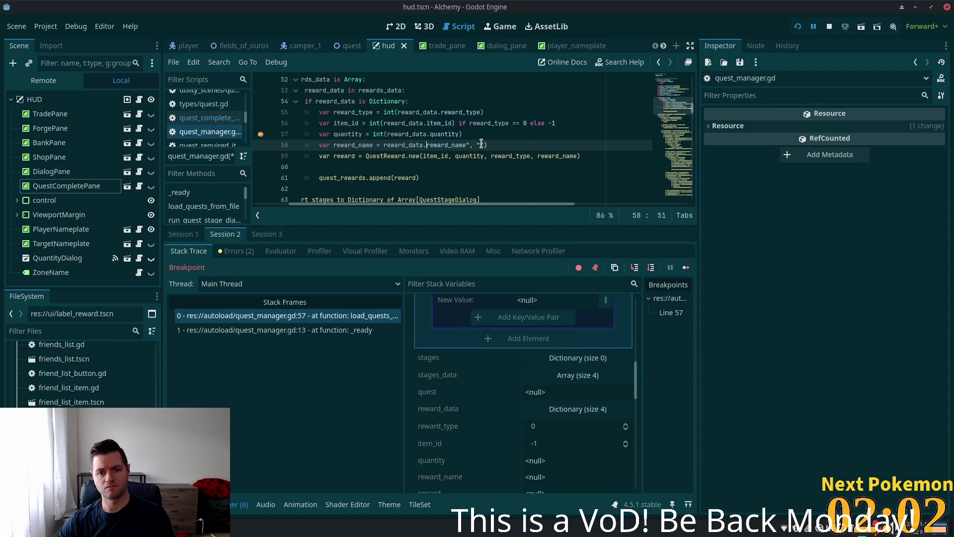
pyautogui.click(490, 144)
pyautogui.press('BackSpace')
pyautogui.press('BackSpace')
pyautogui.press('BackSpace')
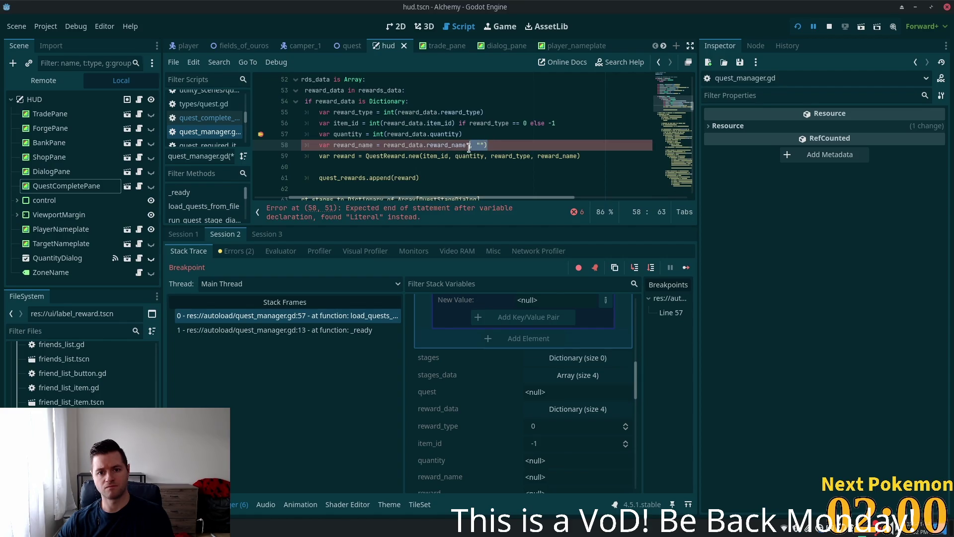
pyautogui.click(488, 124)
pyautogui.hotkey('ctrl', 's')
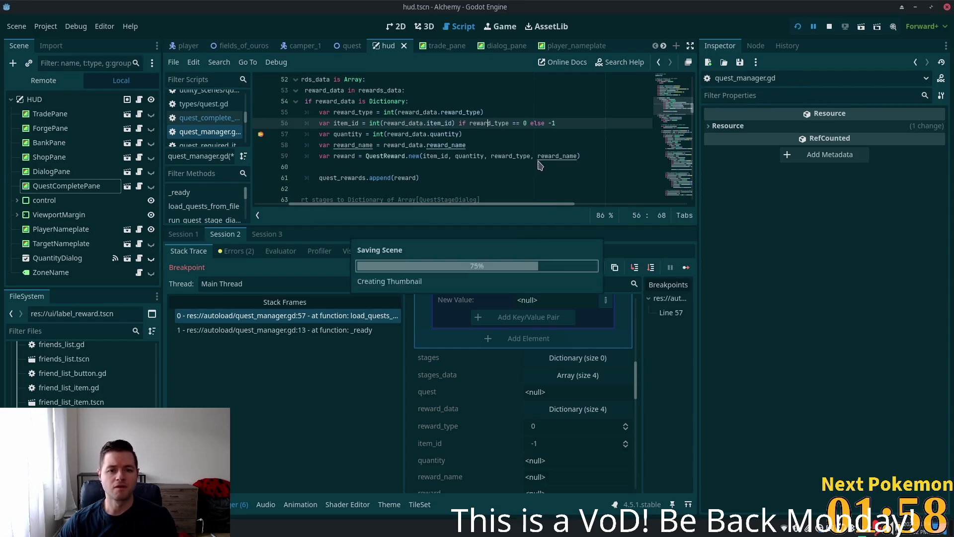
pyautogui.click(798, 26)
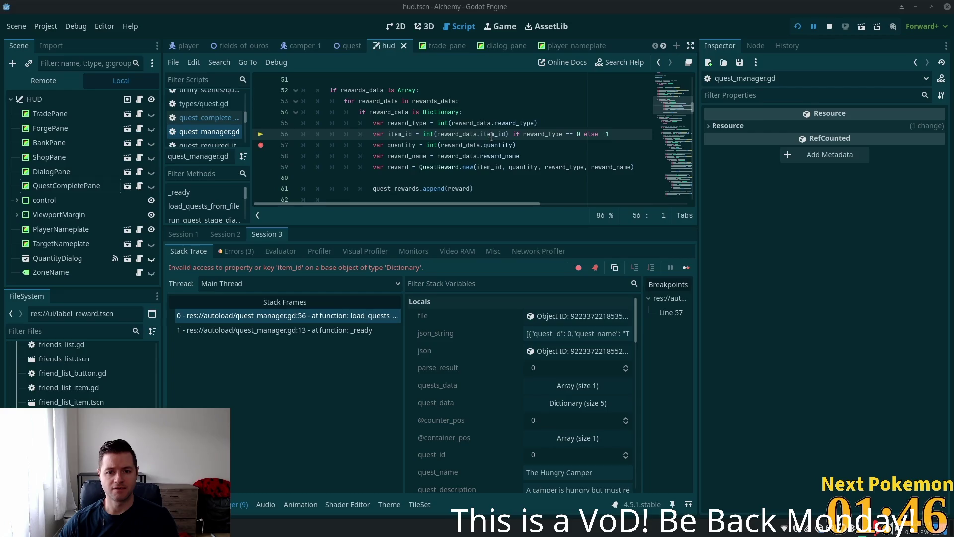
# - Expand reward_data in the debugger to inspect its keys
pyautogui.moveTo(492, 139)
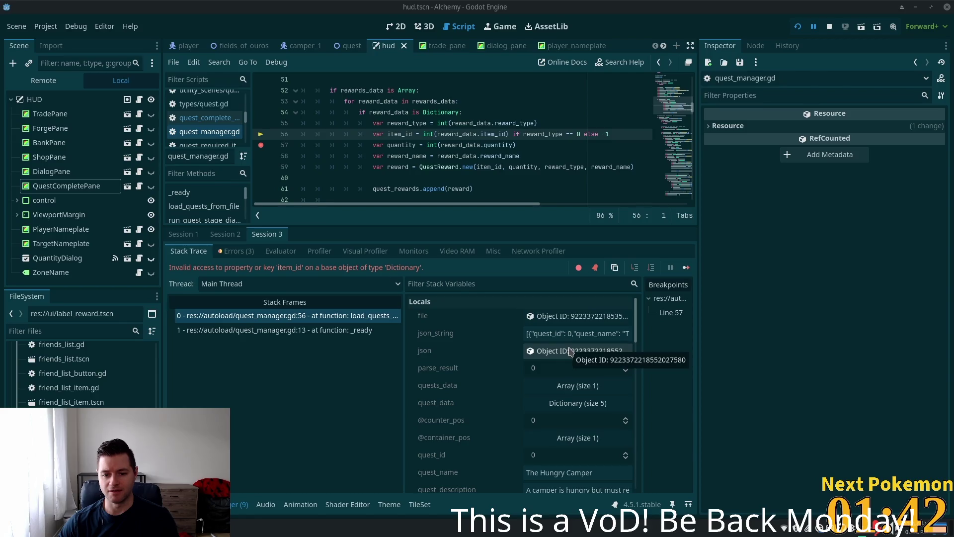
pyautogui.scroll(-3, 569, 358)
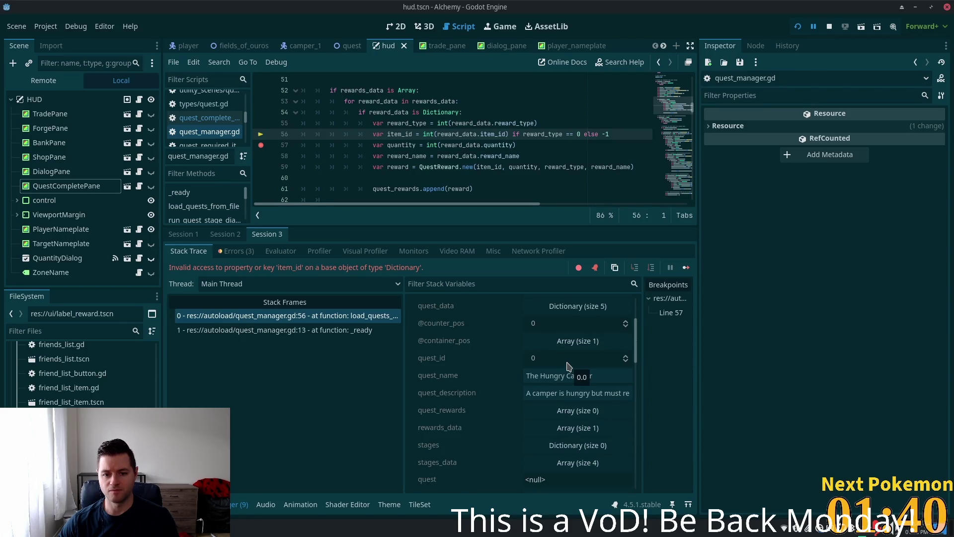
pyautogui.scroll(-3, 570, 370)
pyautogui.click(570, 422)
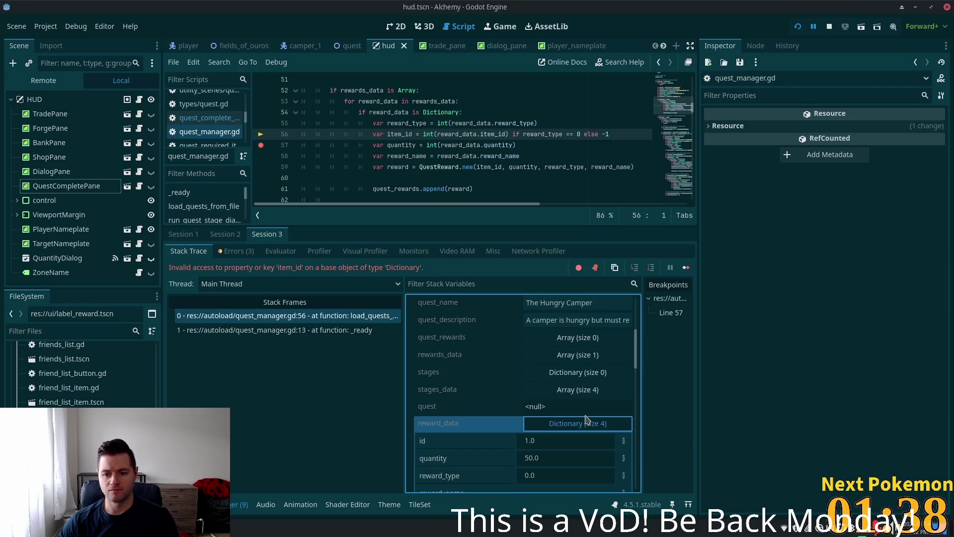
# - Change line 56 to read reward_data.id, save, and rerun to the line-57 breakpoint
pyautogui.click(500, 134)
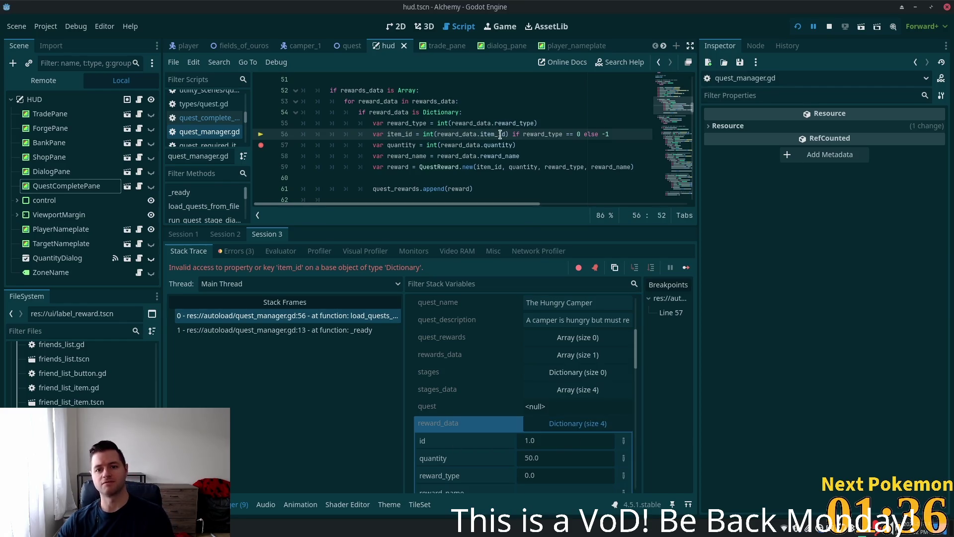
pyautogui.moveTo(498, 134); pyautogui.dragTo(486, 134)
pyautogui.press('BackSpace')
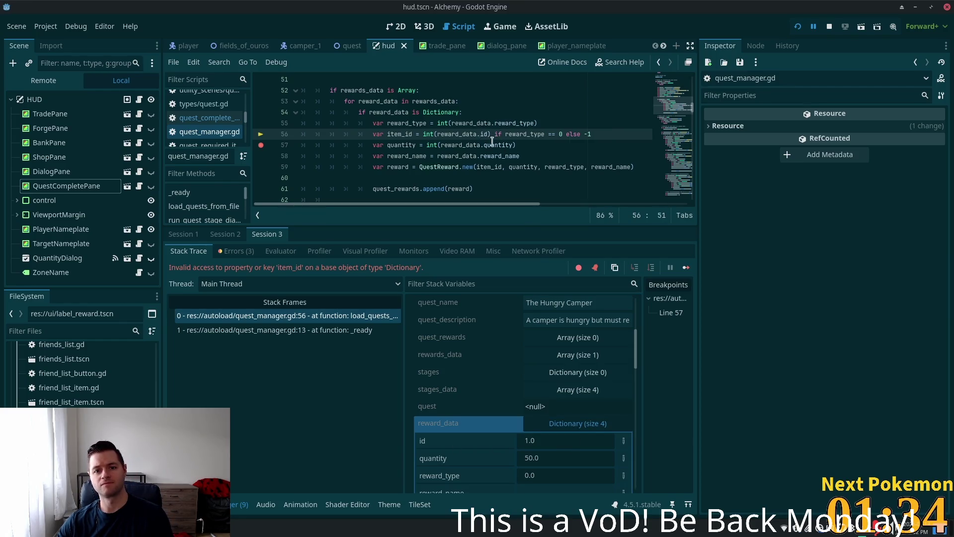
pyautogui.click(526, 155)
pyautogui.click(548, 133)
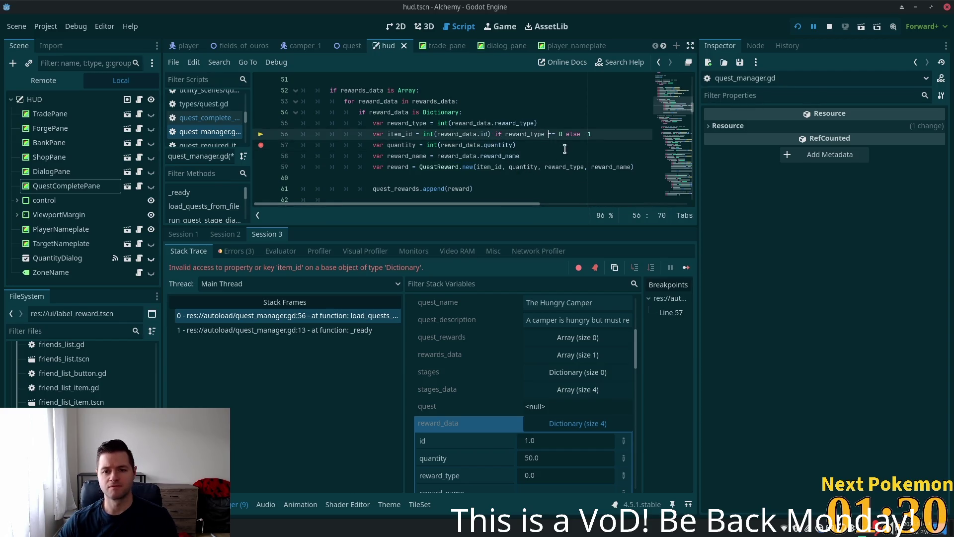
pyautogui.hotkey('ctrl', 's')
pyautogui.click(504, 123)
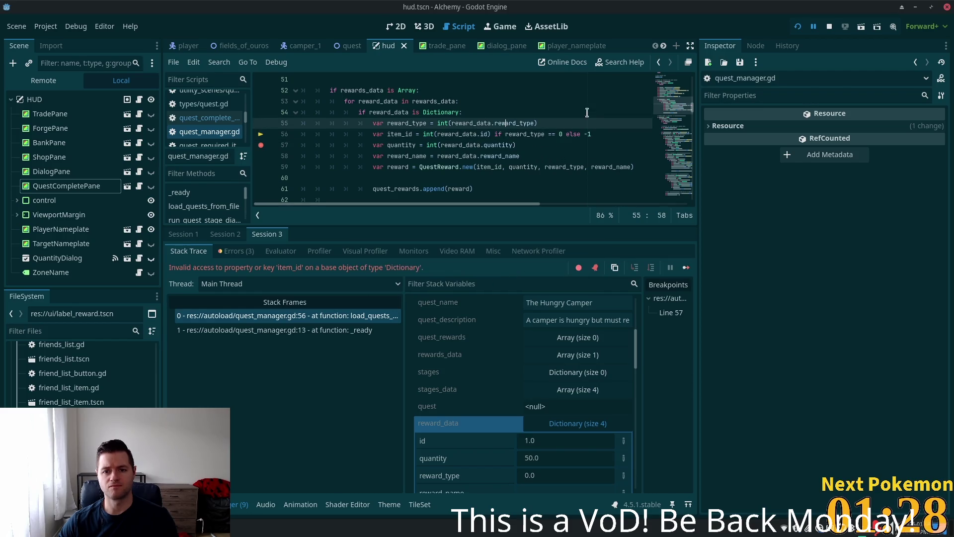
pyautogui.click(797, 28)
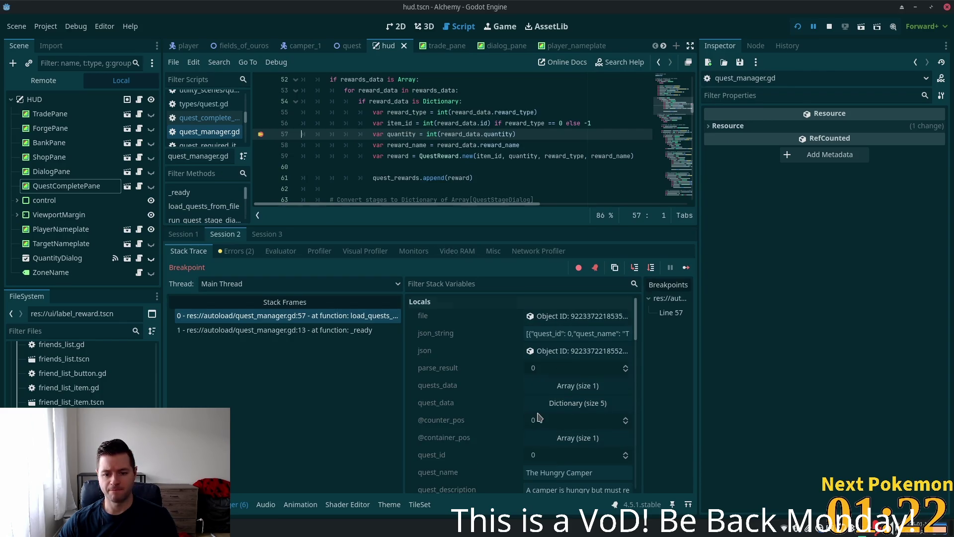
# - Check that rewards_data now shows item_id 1, then relaunch the game to its login screen
pyautogui.scroll(-2, 539, 416)
pyautogui.scroll(-3, 539, 416)
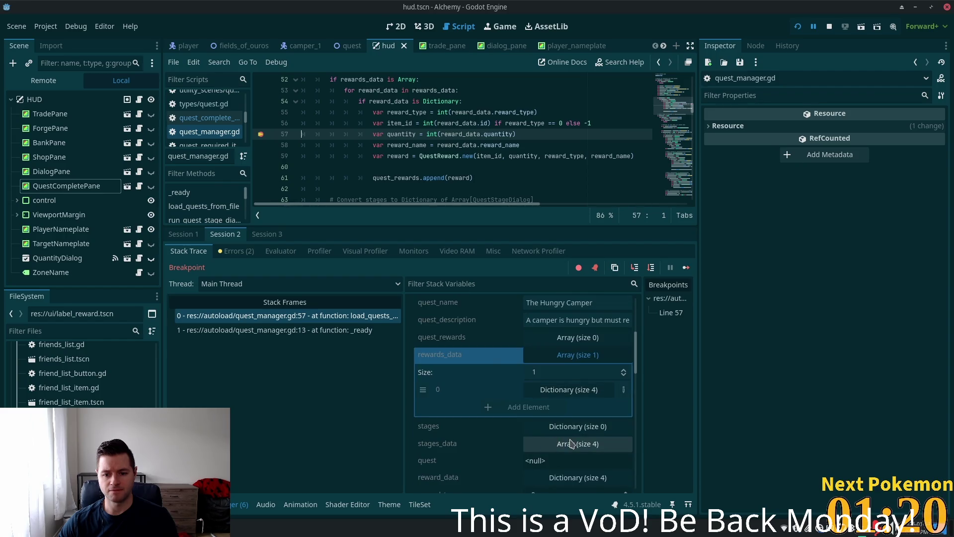
pyautogui.scroll(-1, 566, 441)
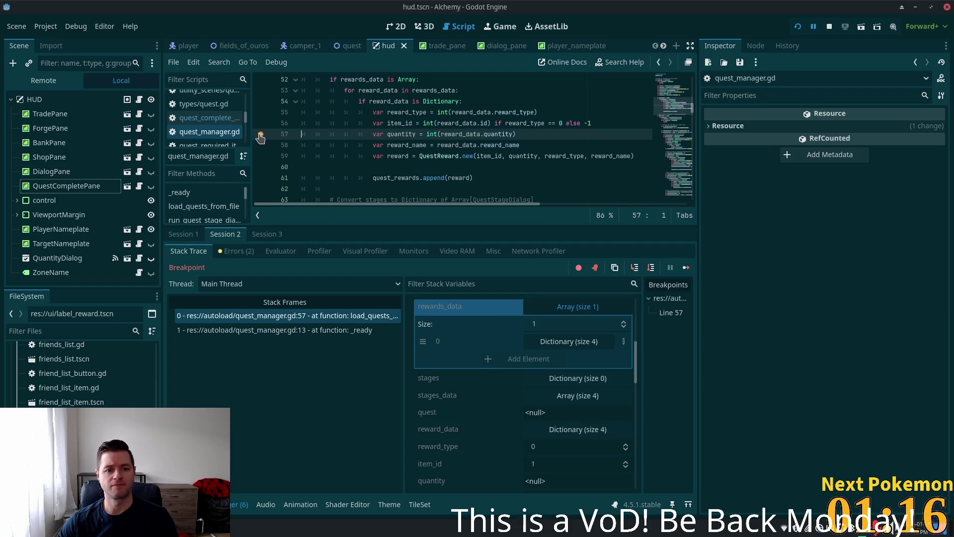
pyautogui.click(797, 27)
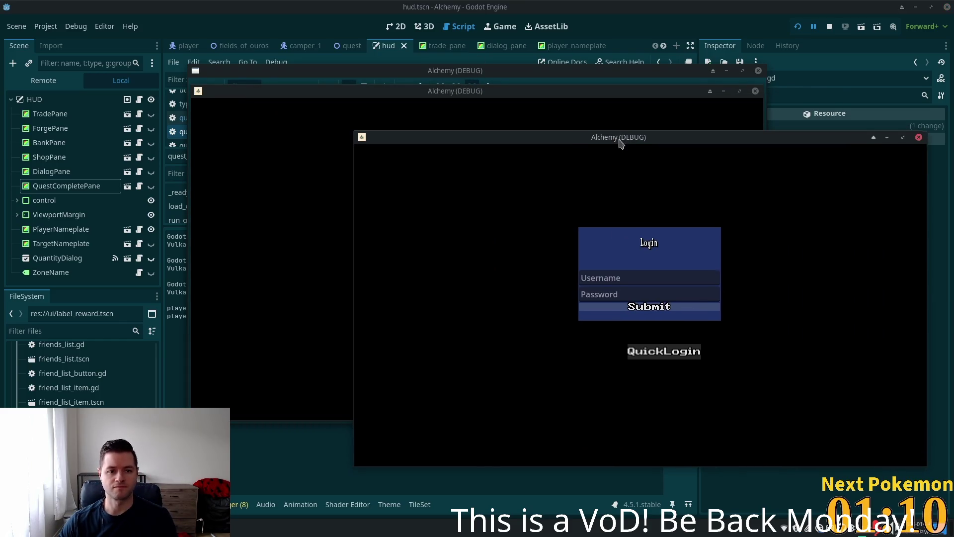
# - Arrange the game windows, target the Camper at the Fields of Ouros camp, and switch to phpMyAdmin
pyautogui.moveTo(479, 96); pyautogui.dragTo(320, 133)
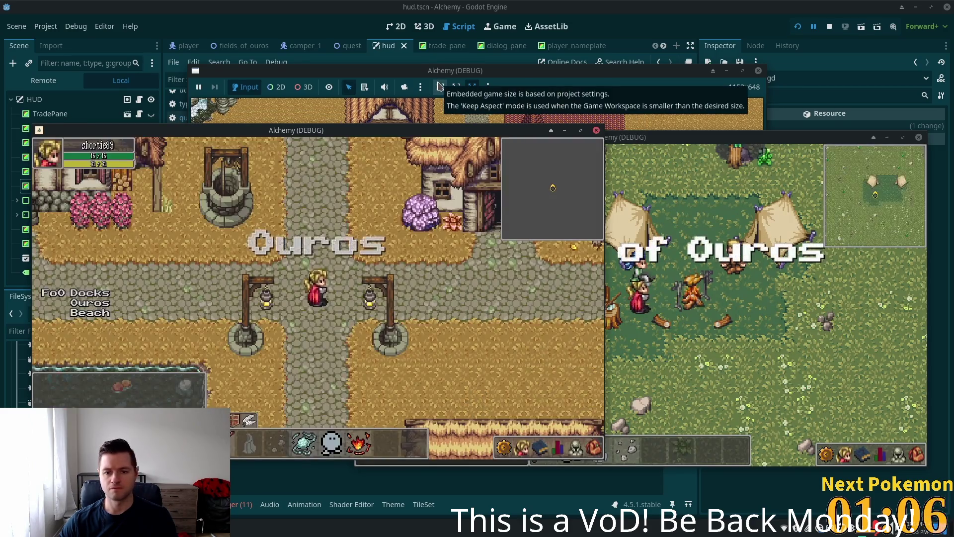
pyautogui.click(699, 155)
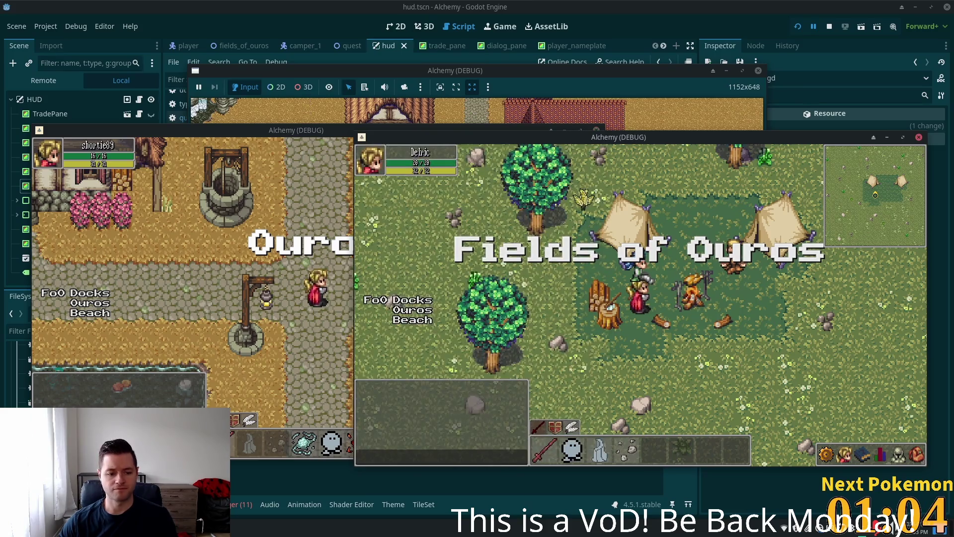
pyautogui.press('Tab')
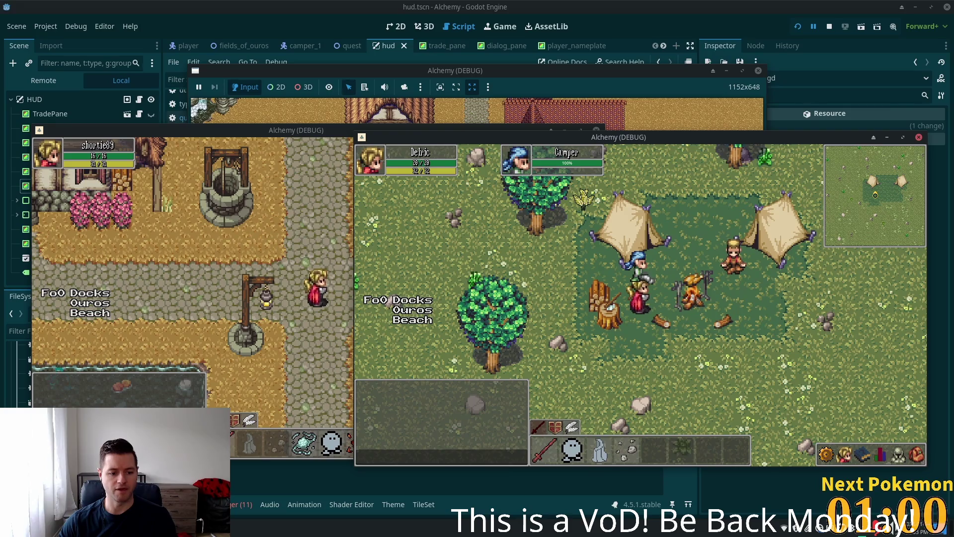
pyautogui.hotkey('alt', 'Tab')
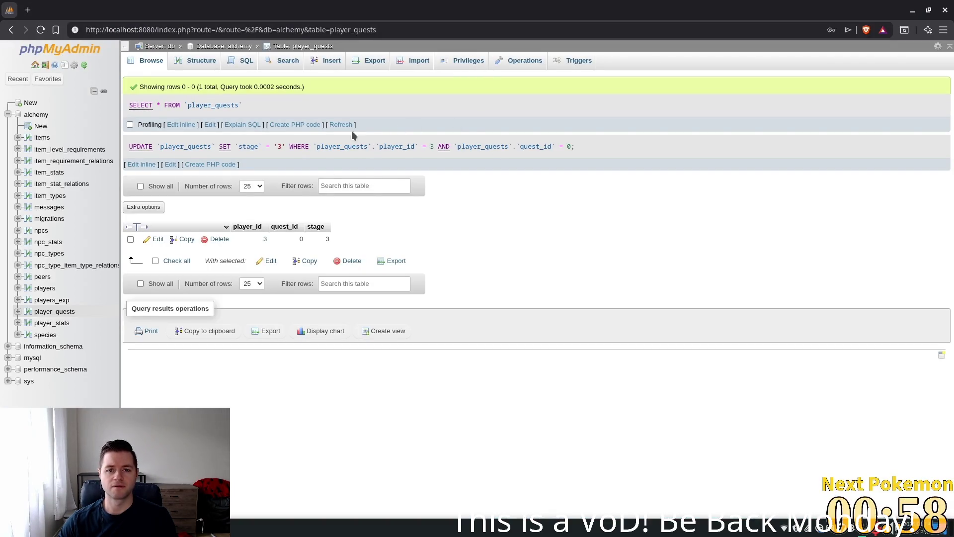
# - Reload player_quests, set quest 0's stage back to 3, and return to Godot
pyautogui.click(341, 125)
pyautogui.doubleClick(327, 201)
pyautogui.write('3')
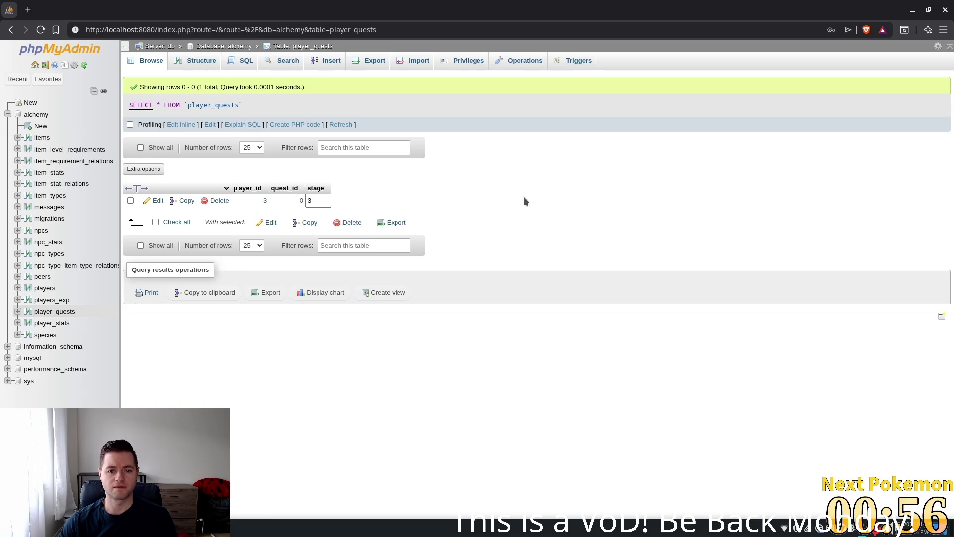
pyautogui.click(523, 195)
pyautogui.hotkey('alt', 'Tab')
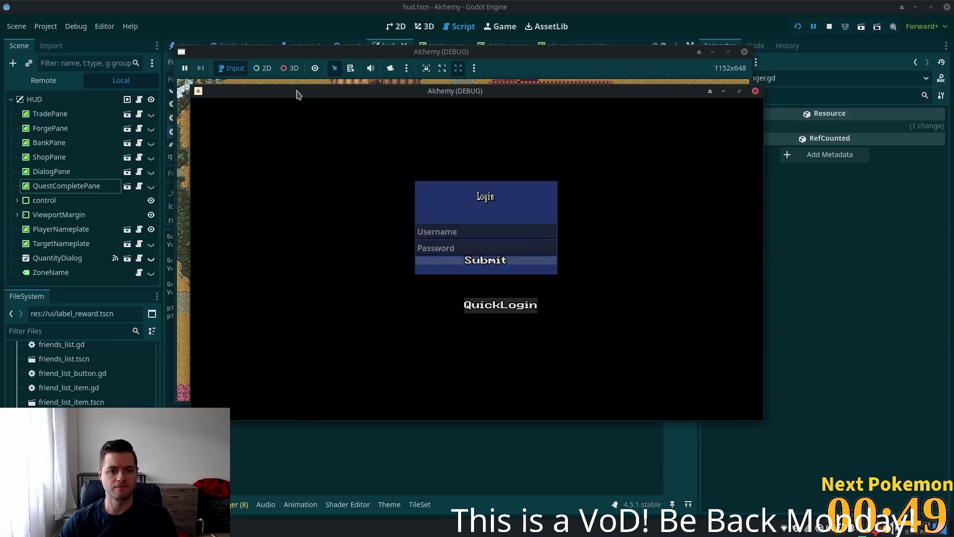
# - Talk to the Camper, complete The Hungry Camper for 50 gold, dismiss the panel, and walk on
pyautogui.moveTo(294, 92); pyautogui.dragTo(180, 107)
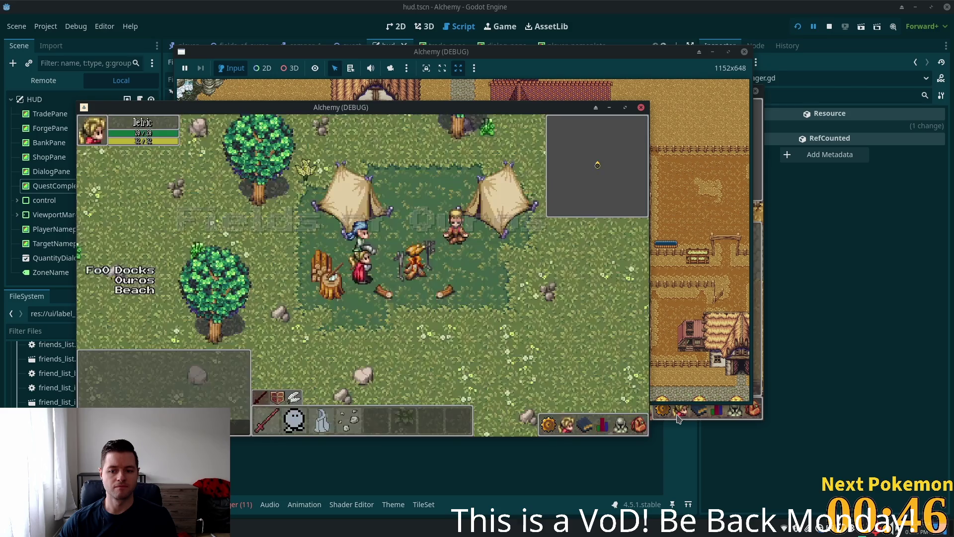
pyautogui.click(355, 246)
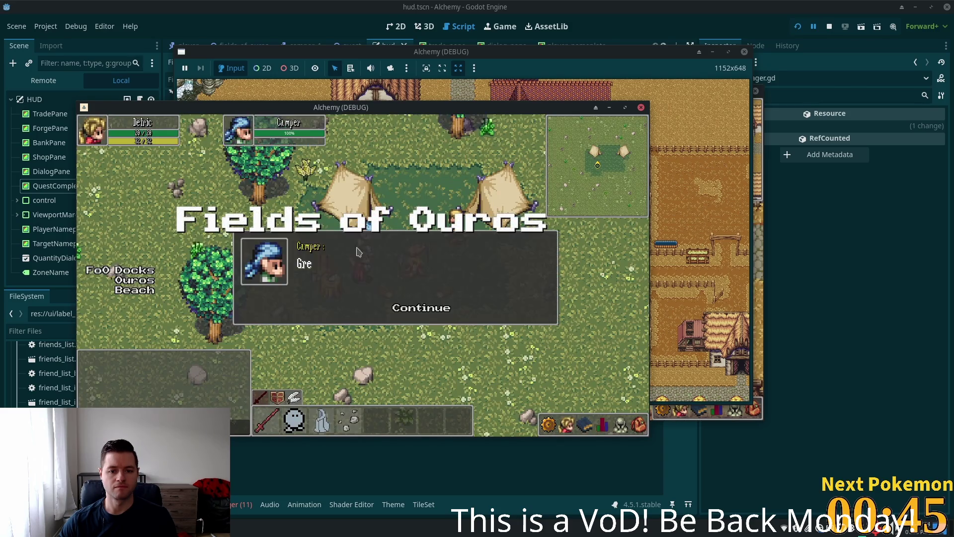
pyautogui.click(403, 312)
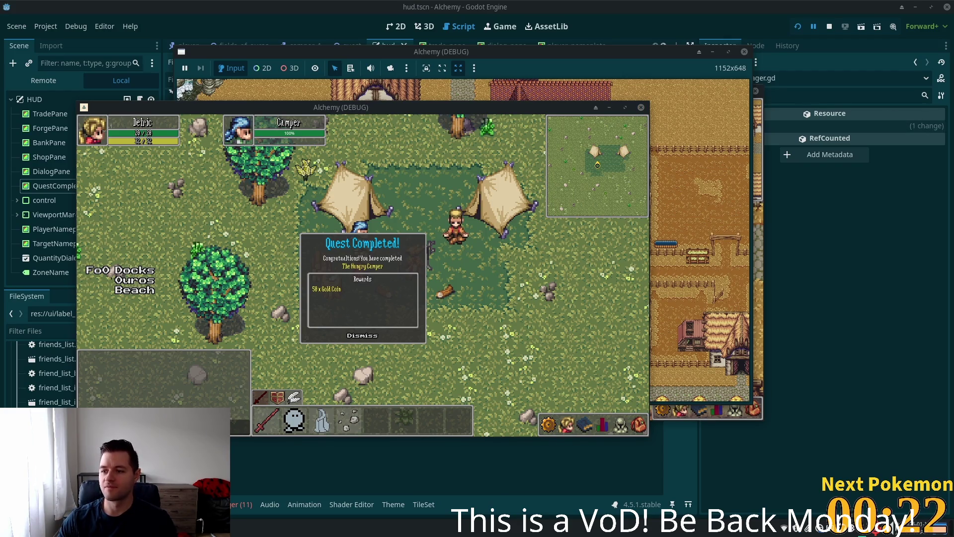
pyautogui.click(362, 340)
pyautogui.click(401, 316)
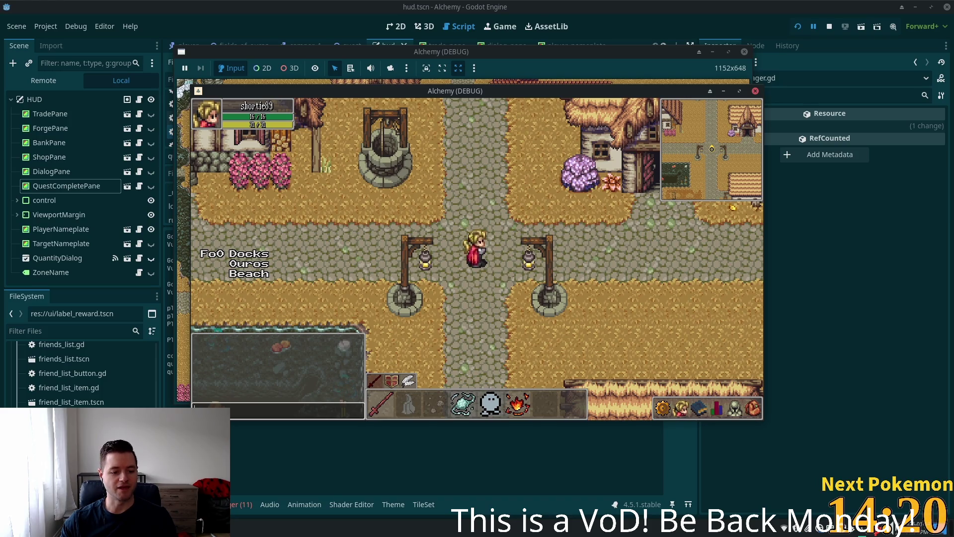
# - Switch to Cursor to view how quest_manager.gd builds each QuestReward
pyautogui.hotkey('alt', 'Tab')
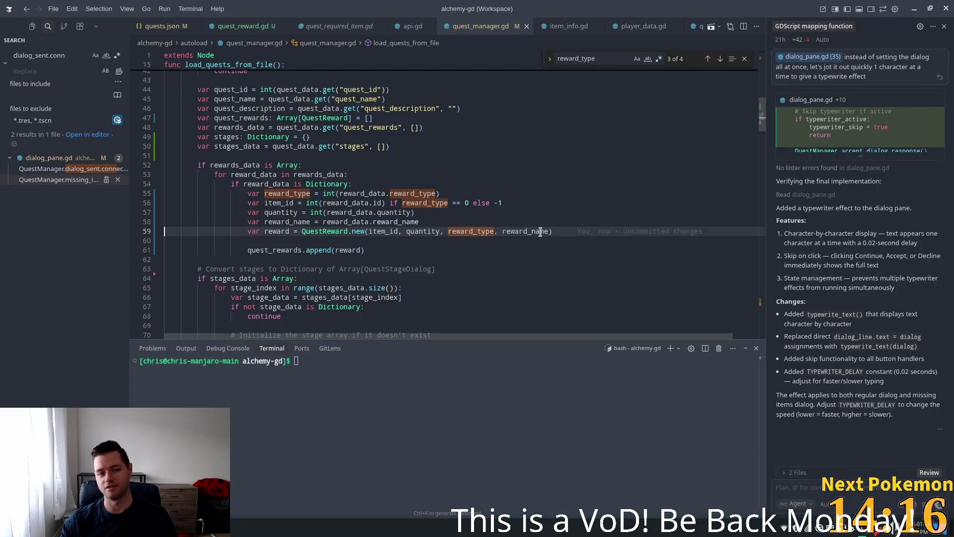
# - Delete the player's quest row from phpMyAdmin's player_quests table, then rerun the Alchemy project from Godot
pyautogui.hotkey('alt', 'Tab')
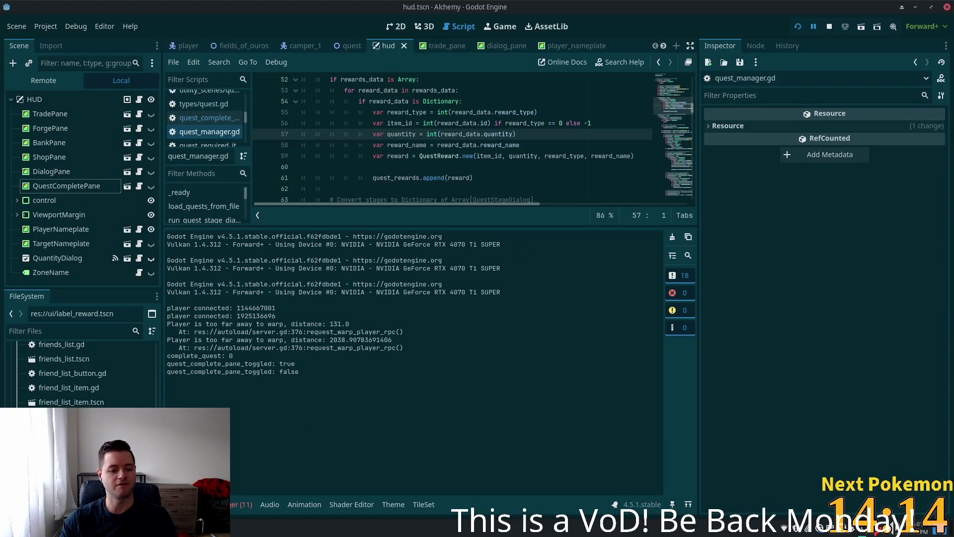
pyautogui.hotkey('alt', 'Tab')
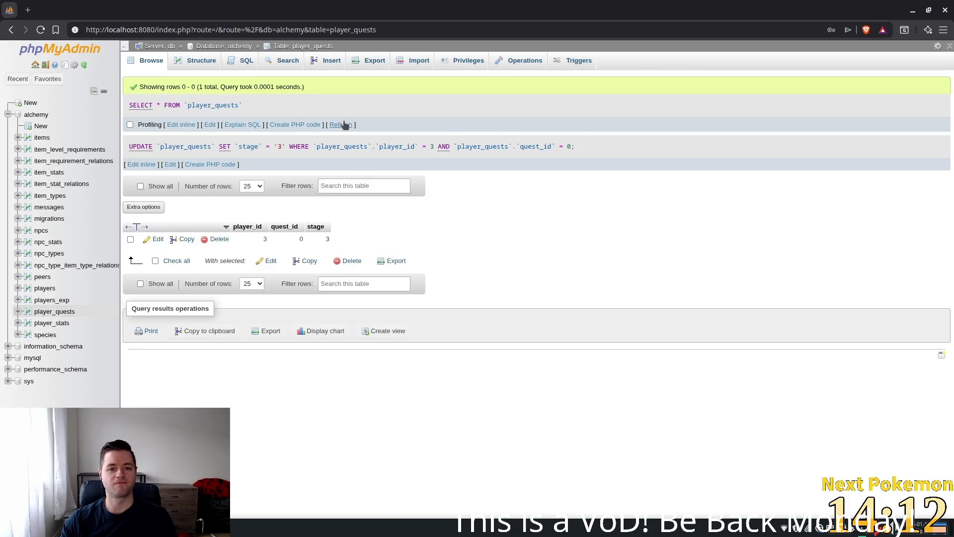
pyautogui.click(341, 124)
pyautogui.doubleClick(325, 200)
pyautogui.write('4')
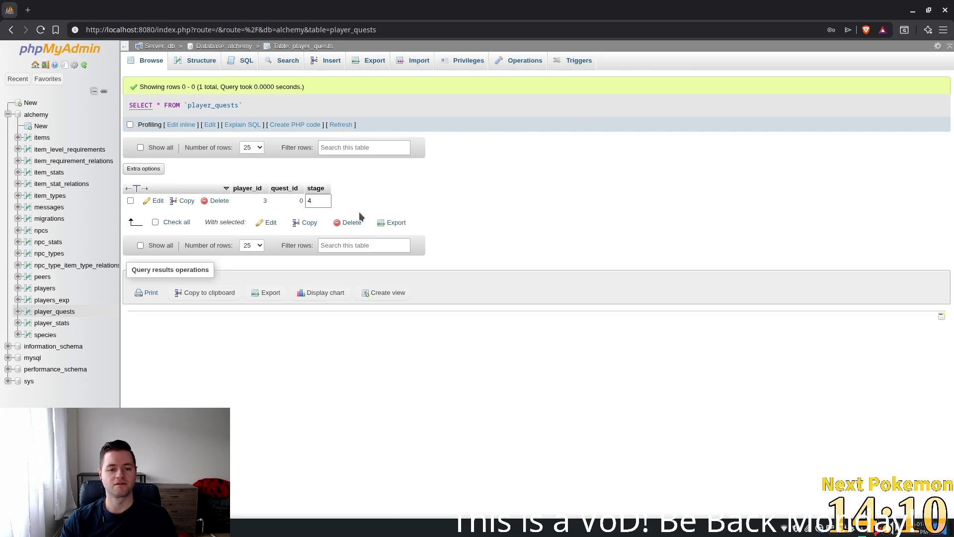
pyautogui.click(354, 222)
pyautogui.click(494, 314)
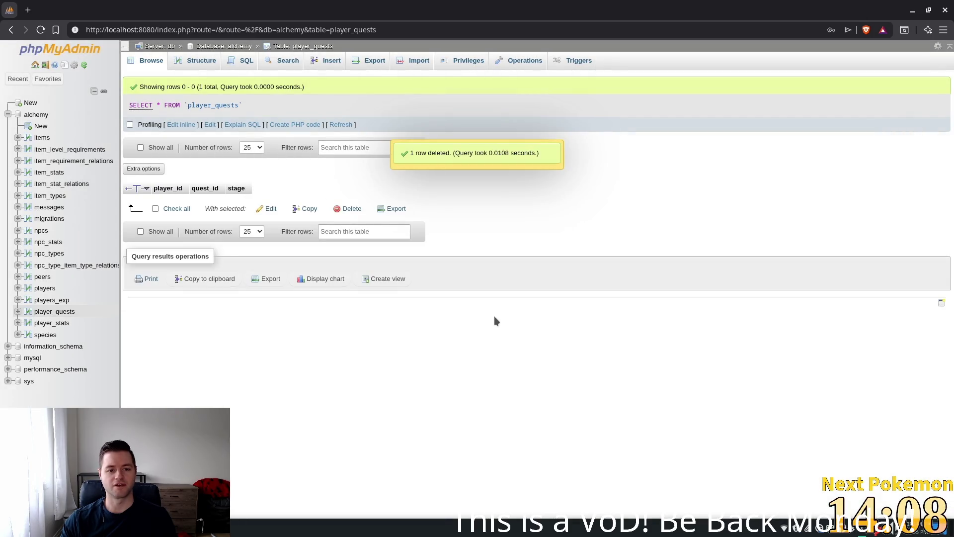
pyautogui.hotkey('alt', 'Tab')
pyautogui.click(797, 27)
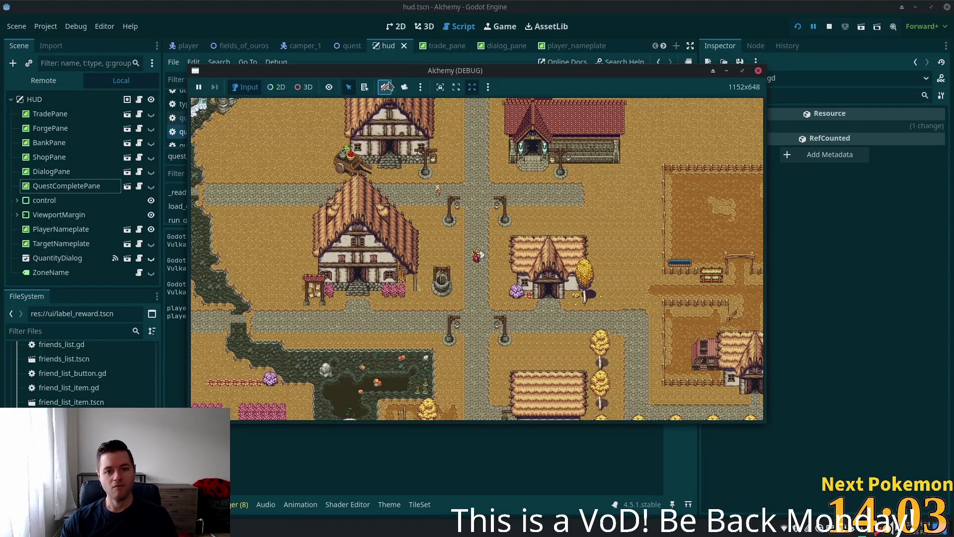
# - Mute the game, arrange the town and Fields of Ouros windows, and walk the player to the camp
pyautogui.click(385, 87)
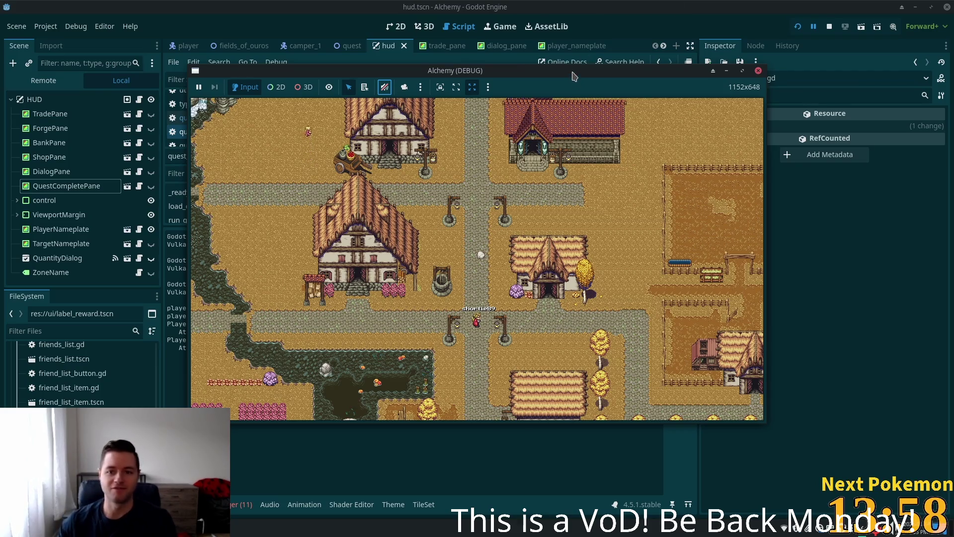
pyautogui.moveTo(575, 75); pyautogui.dragTo(684, 70)
pyautogui.click(357, 97)
pyautogui.moveTo(357, 97); pyautogui.dragTo(244, 178)
pyautogui.press('Left')
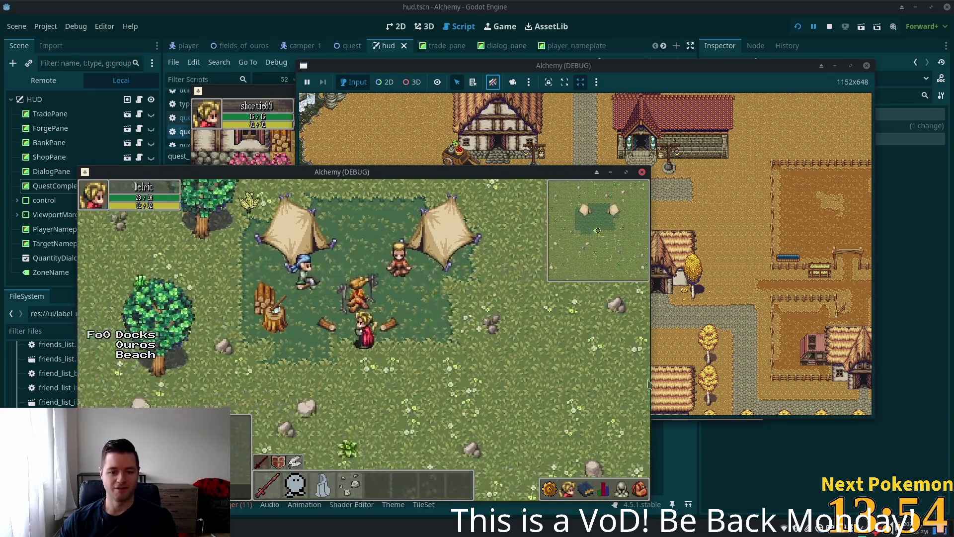
pyautogui.press('i')
pyautogui.press('i')
pyautogui.press('Right')
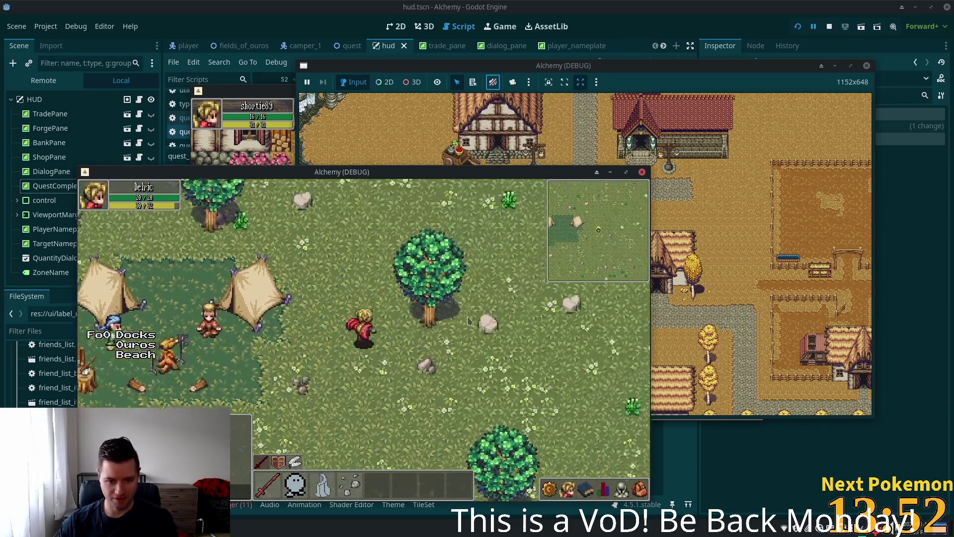
pyautogui.press('Left')
pyautogui.press('Up')
pyautogui.press('Down')
pyautogui.press('Left')
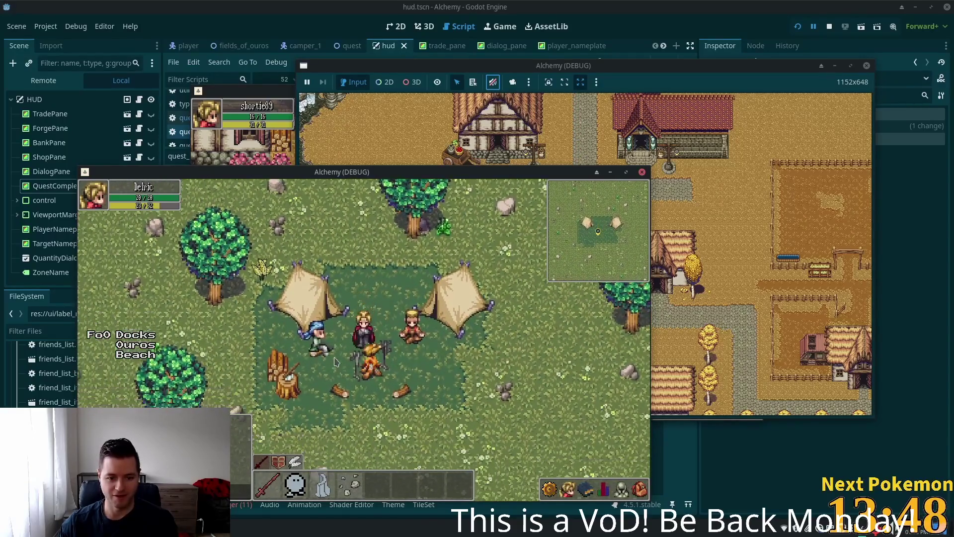
# - Talk to the Camper and accept the Hungry Camper quest
pyautogui.click(333, 350)
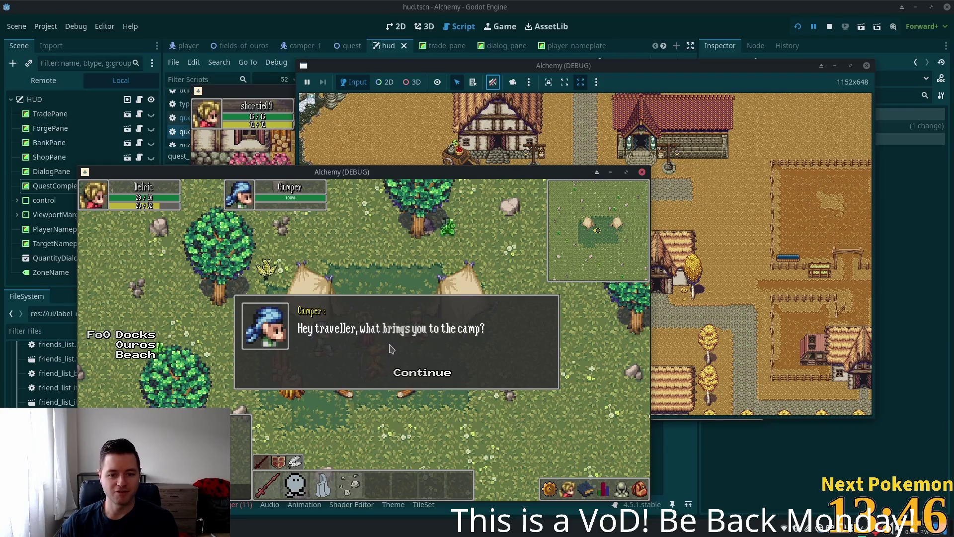
pyautogui.click(412, 375)
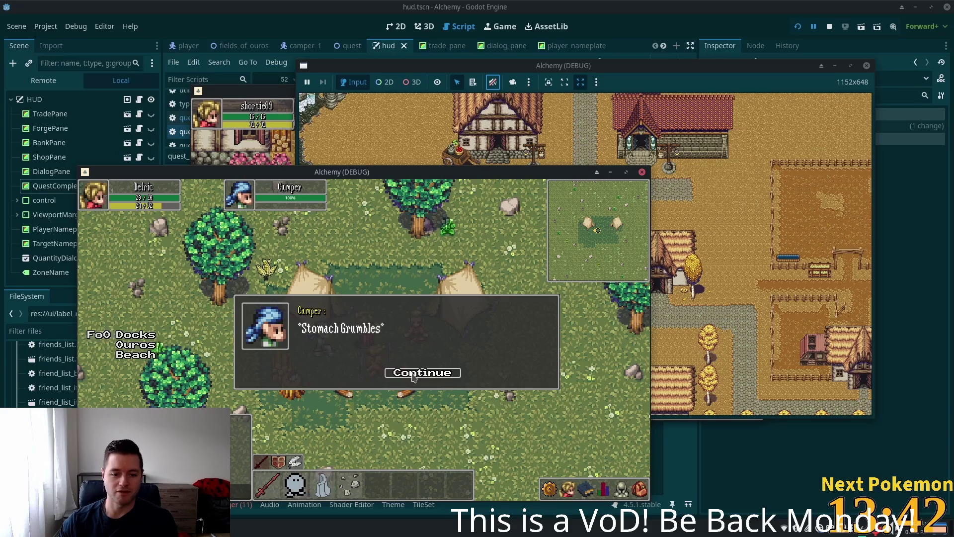
pyautogui.click(411, 375)
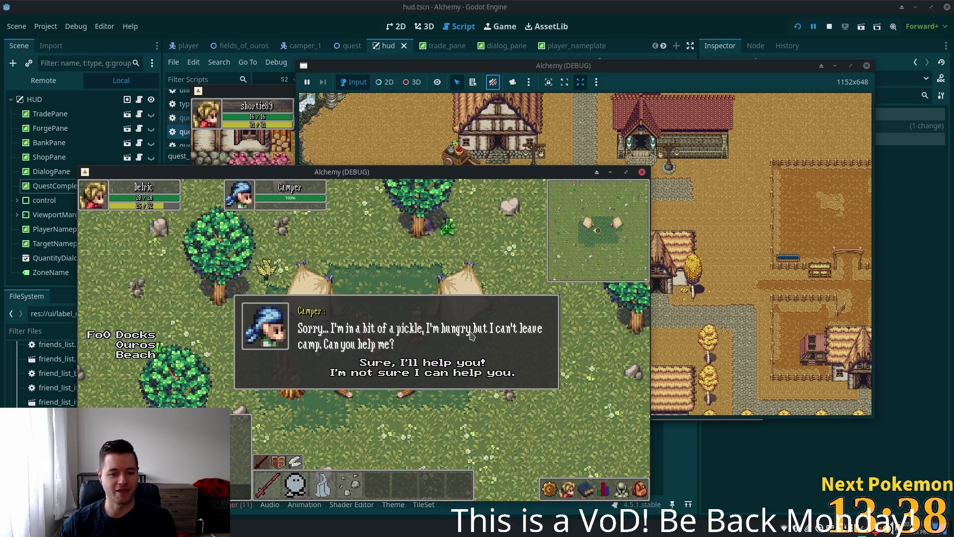
pyautogui.click(430, 367)
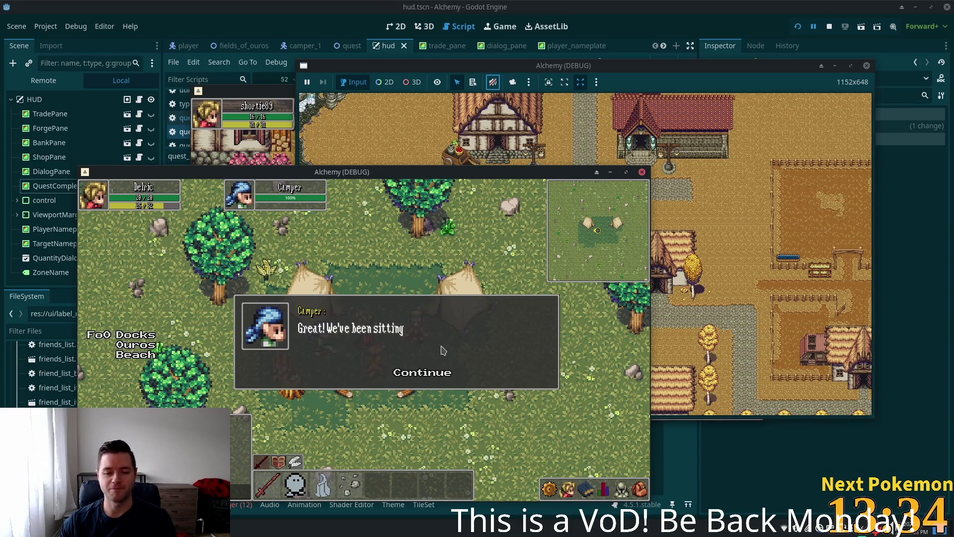
pyautogui.click(433, 376)
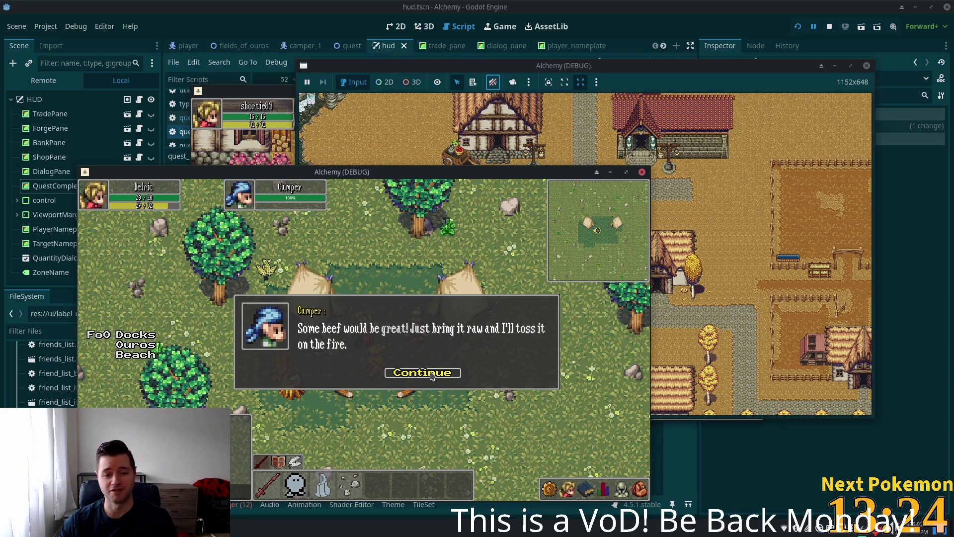
pyautogui.click(433, 376)
# - Kill a deer, return to the Camper to complete the quest, and dismiss the 50 x Gold Coin rewards panel
pyautogui.moveTo(431, 284)
pyautogui.mouseDown()
pyautogui.moveTo(370, 308)
pyautogui.moveTo(387, 321)
pyautogui.moveTo(374, 311)
pyautogui.mouseUp()
pyautogui.click(374, 311)
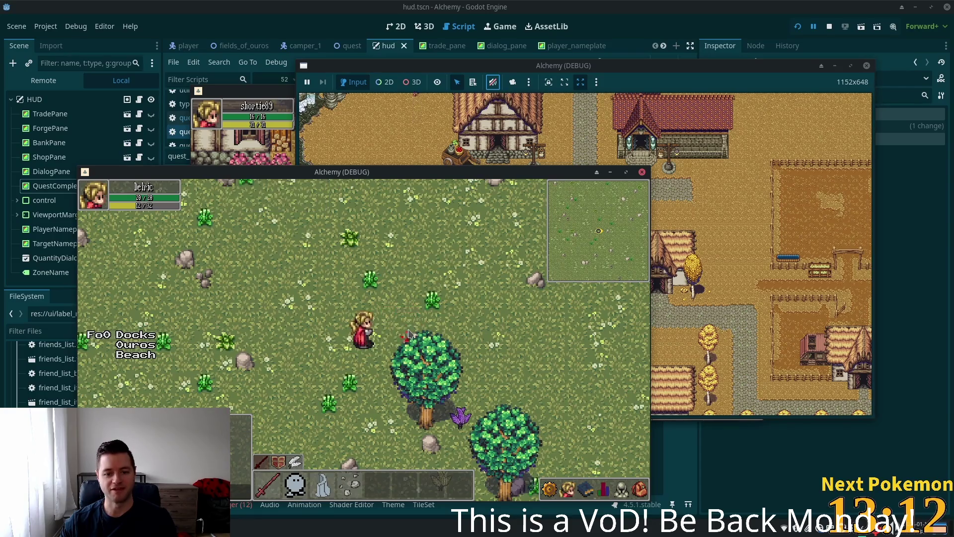
pyautogui.click(348, 373)
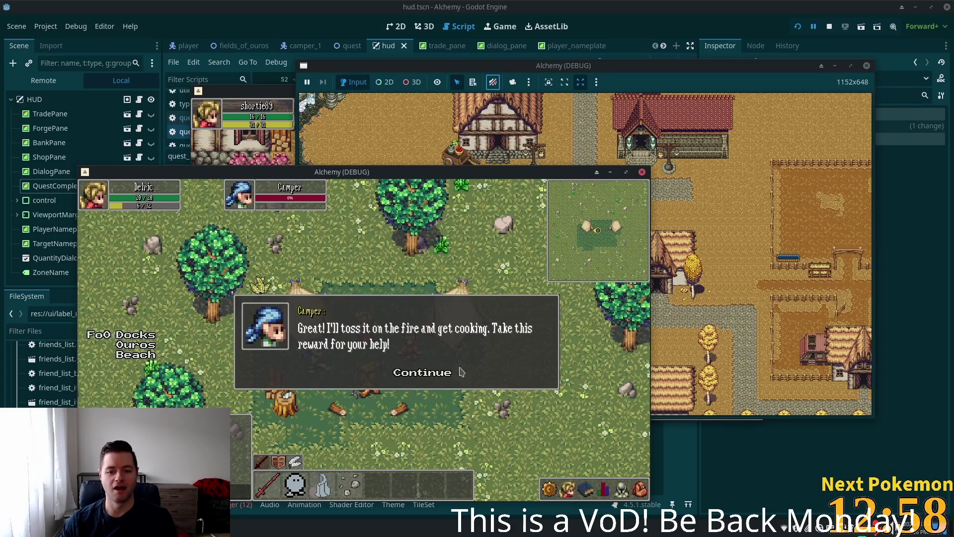
pyautogui.click(431, 378)
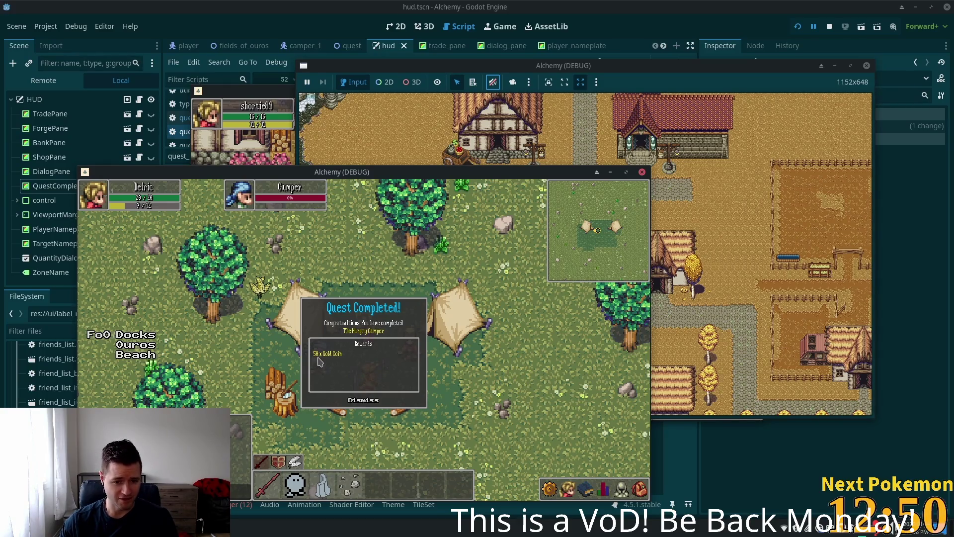
pyautogui.click(368, 401)
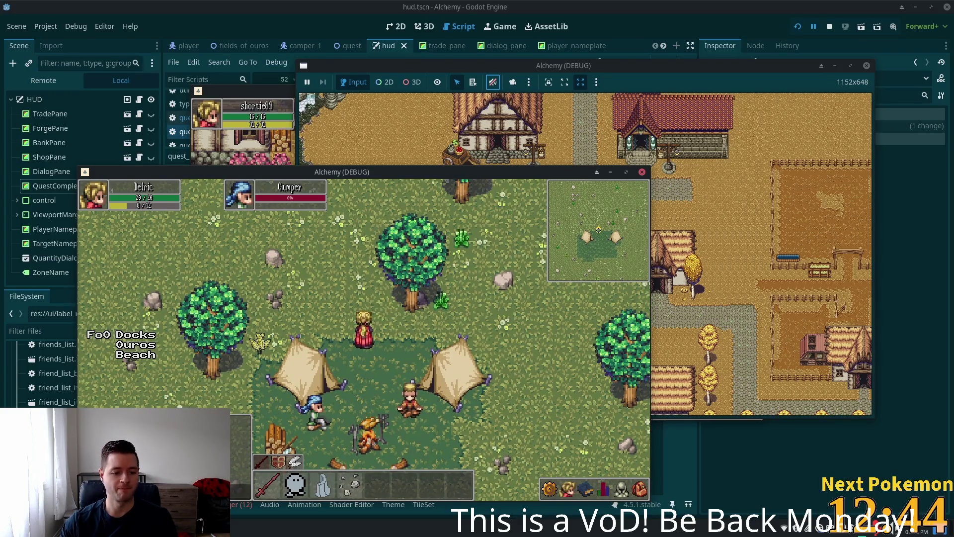
pyautogui.hotkey('alt', 'Tab')
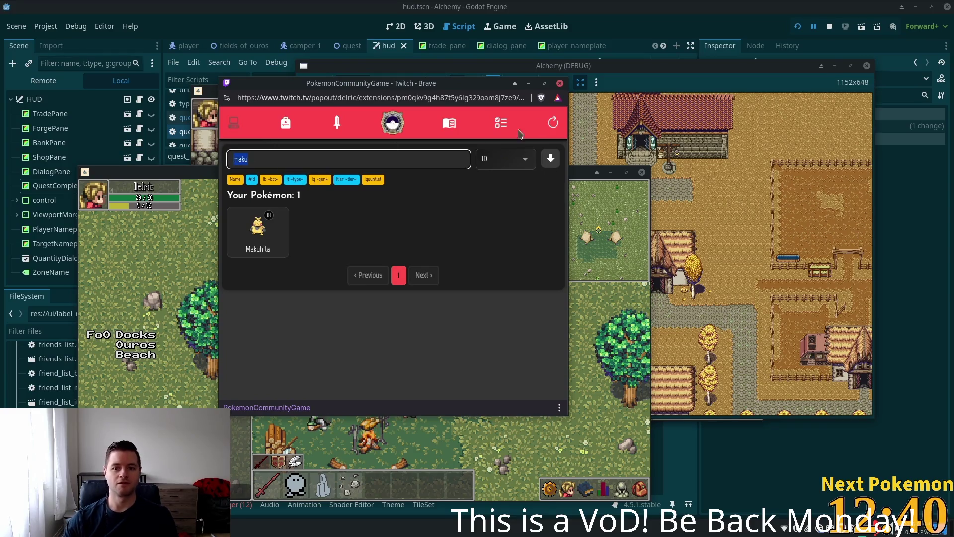
# - Refresh the collection, search 'toxt', and open the Toxtricity #849 card (level 15, IV 18)
pyautogui.click(234, 126)
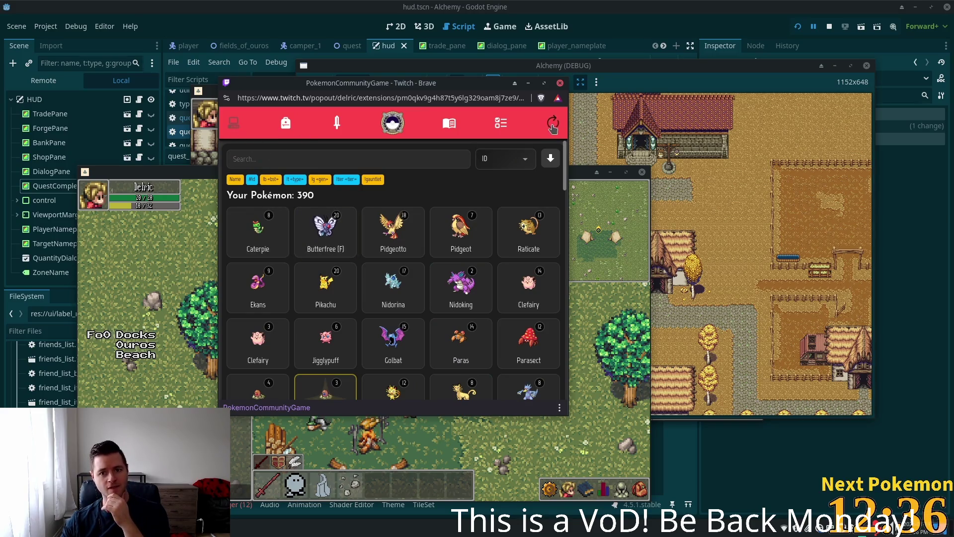
pyautogui.click(290, 157)
pyautogui.write('toxi')
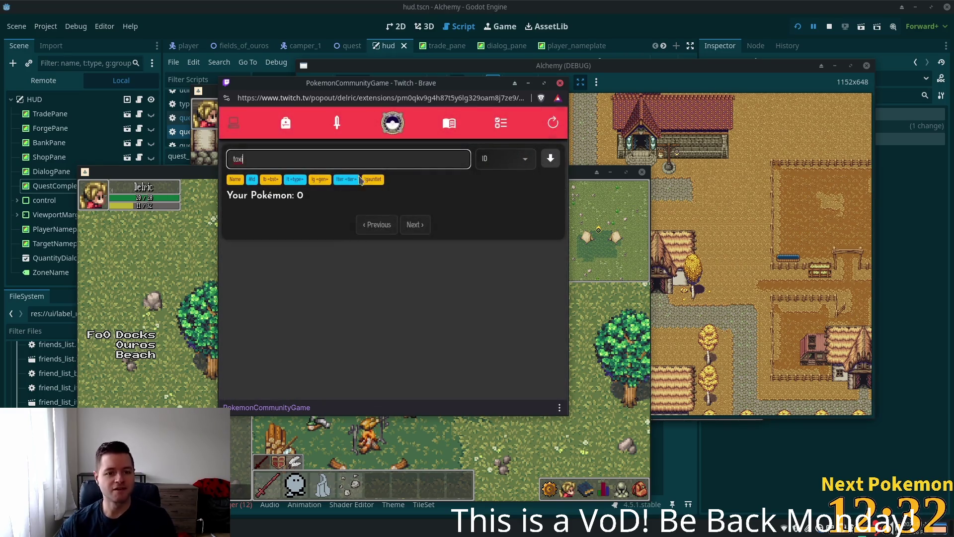
pyautogui.click(560, 141)
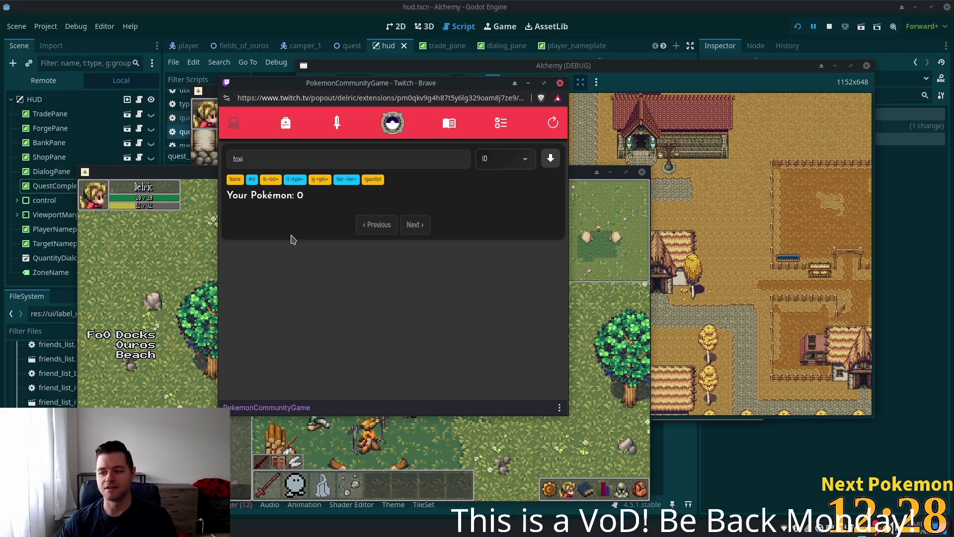
pyautogui.click(254, 159)
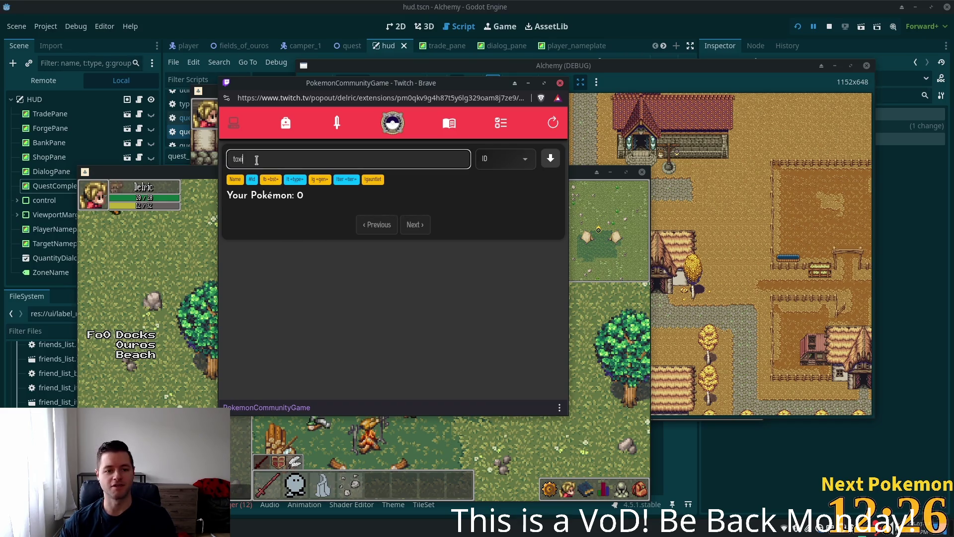
pyautogui.press('Return')
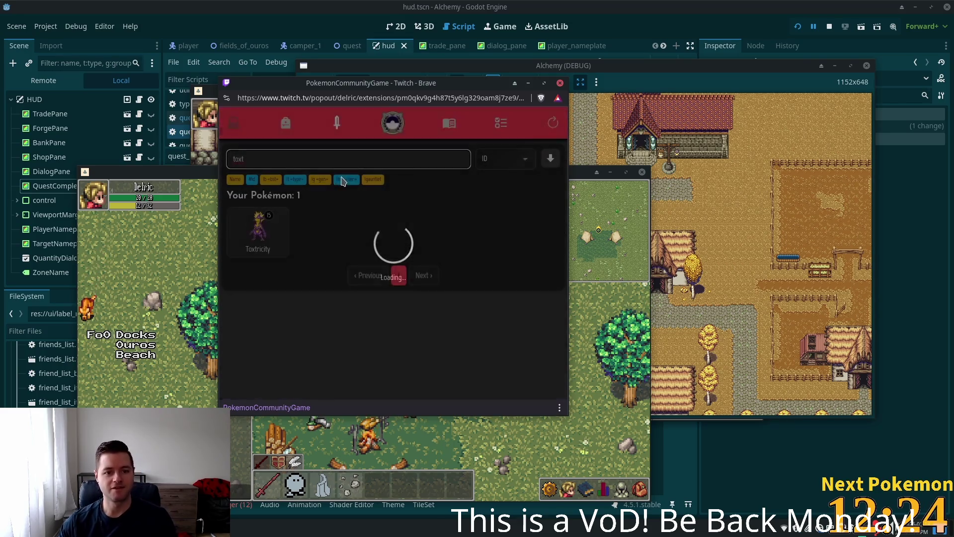
pyautogui.click(254, 231)
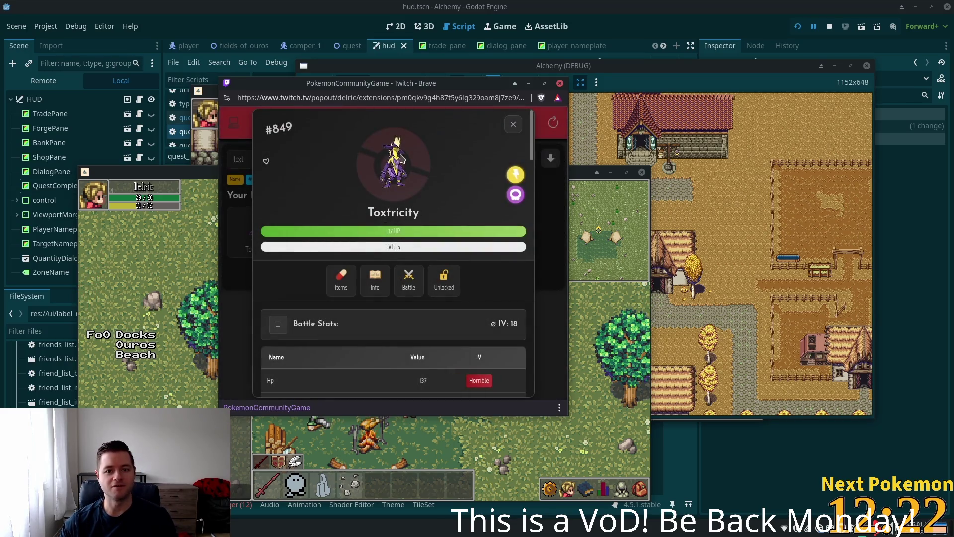
# - View Toxtricity's info and base stats, and select its Generation value text
pyautogui.click(376, 291)
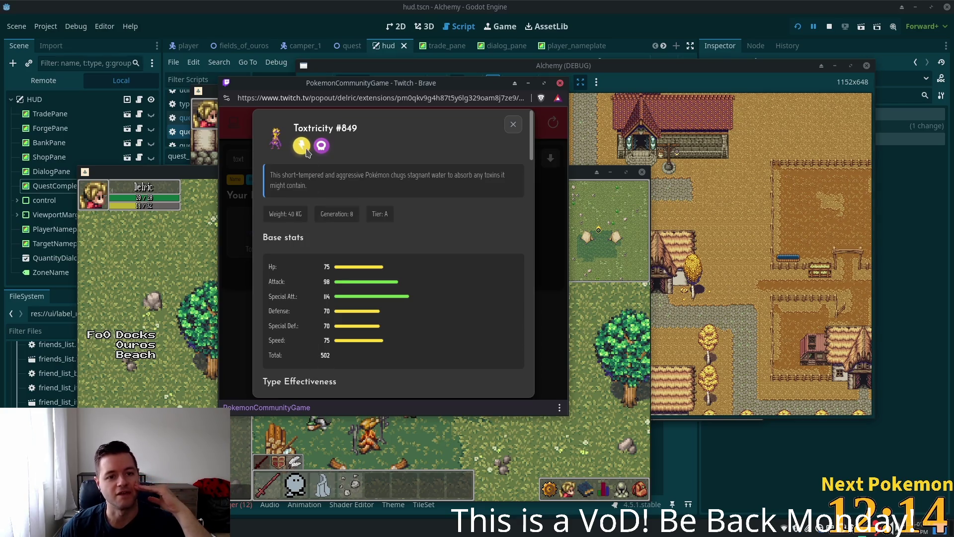
pyautogui.click(521, 128)
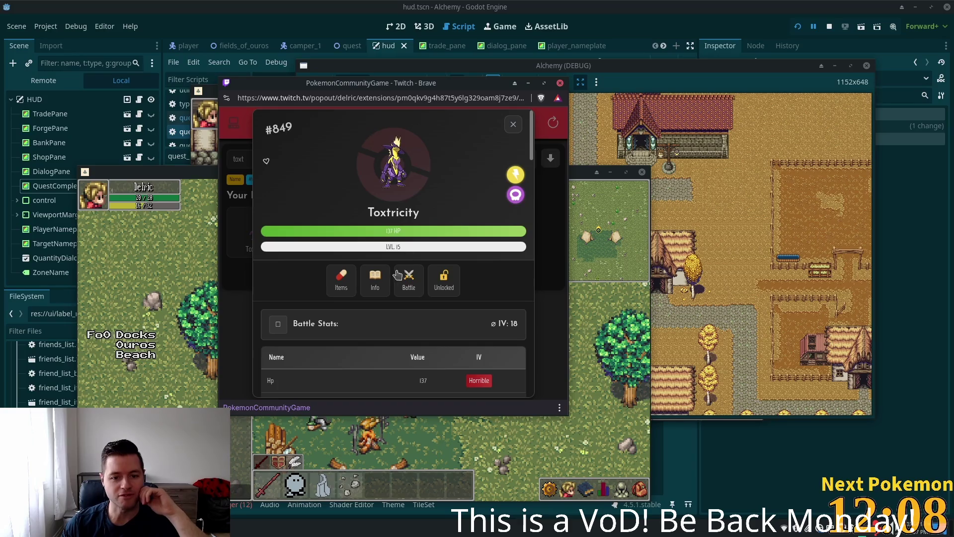
pyautogui.click(376, 281)
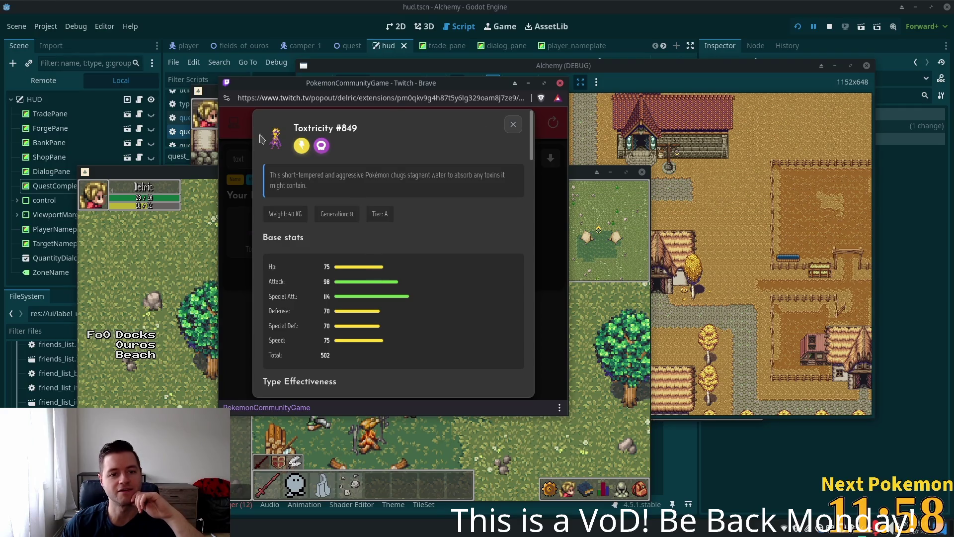
pyautogui.click(515, 125)
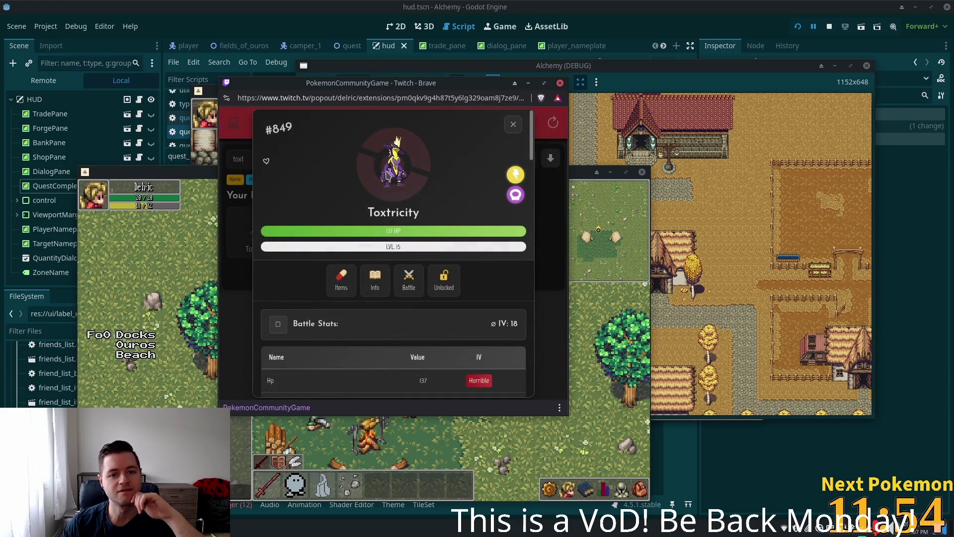
pyautogui.rightClick(394, 169)
pyautogui.press('Escape')
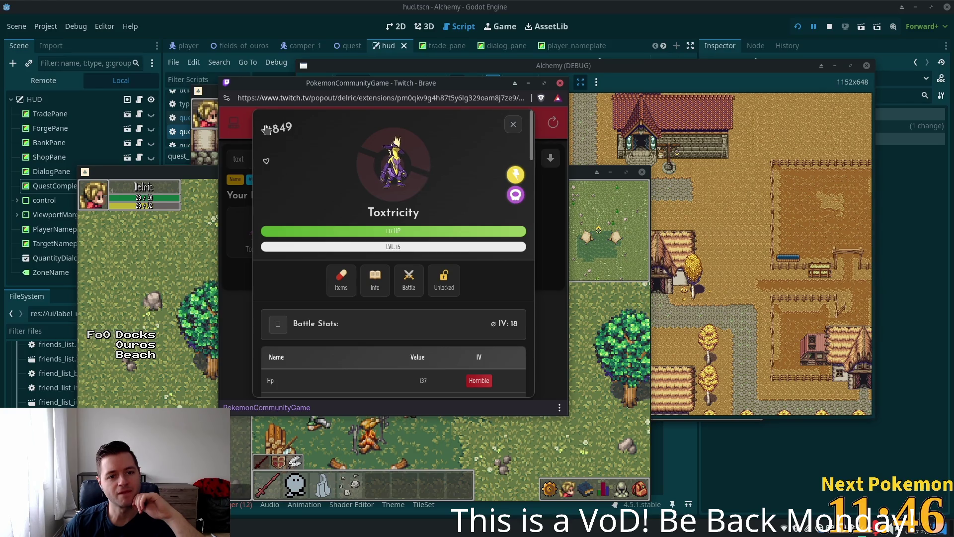
pyautogui.click(376, 281)
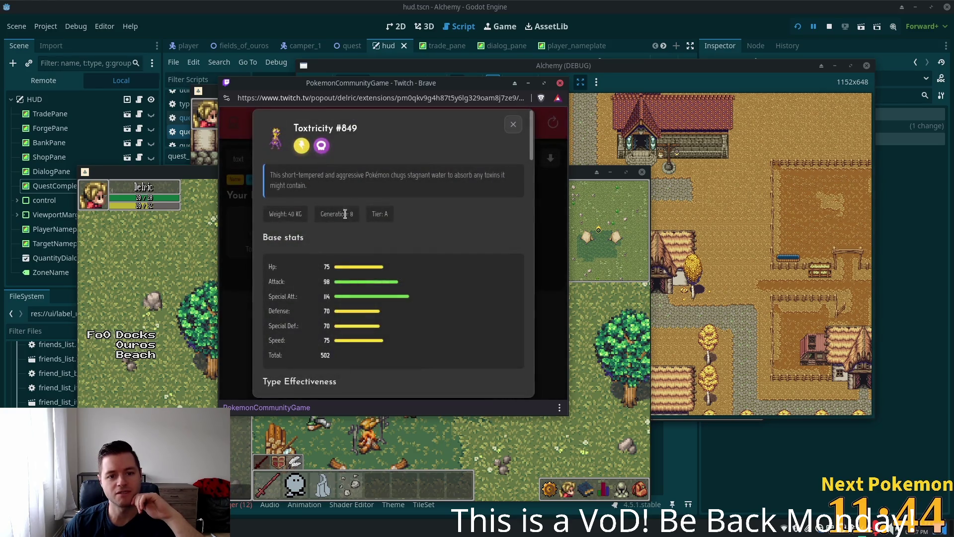
pyautogui.moveTo(359, 216); pyautogui.dragTo(341, 216)
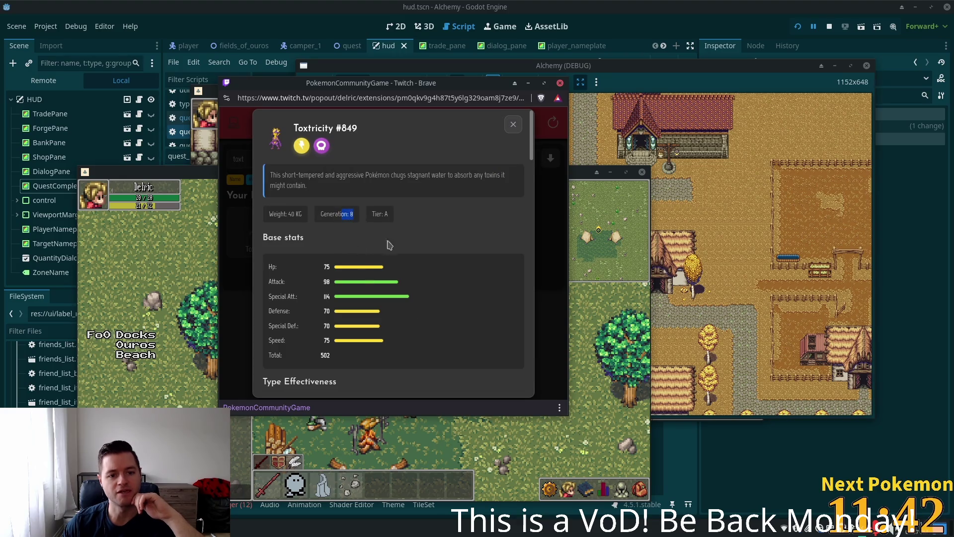
pyautogui.hotkey('alt', 'Tab')
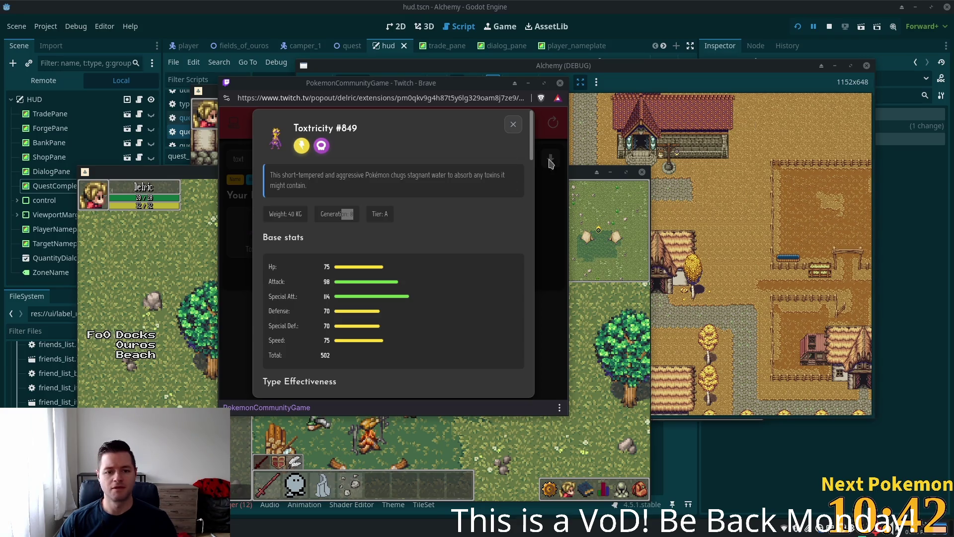
# - Close the Toxtricity views, clear the search to list all 393 Pokémon, and return to the game window
pyautogui.scroll(-2, 402, 313)
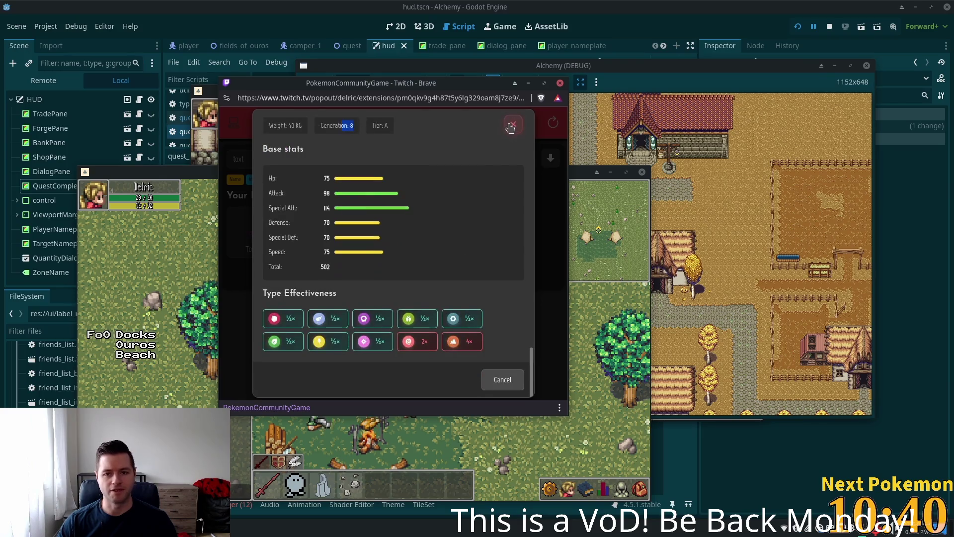
pyautogui.click(514, 124)
pyautogui.click(515, 125)
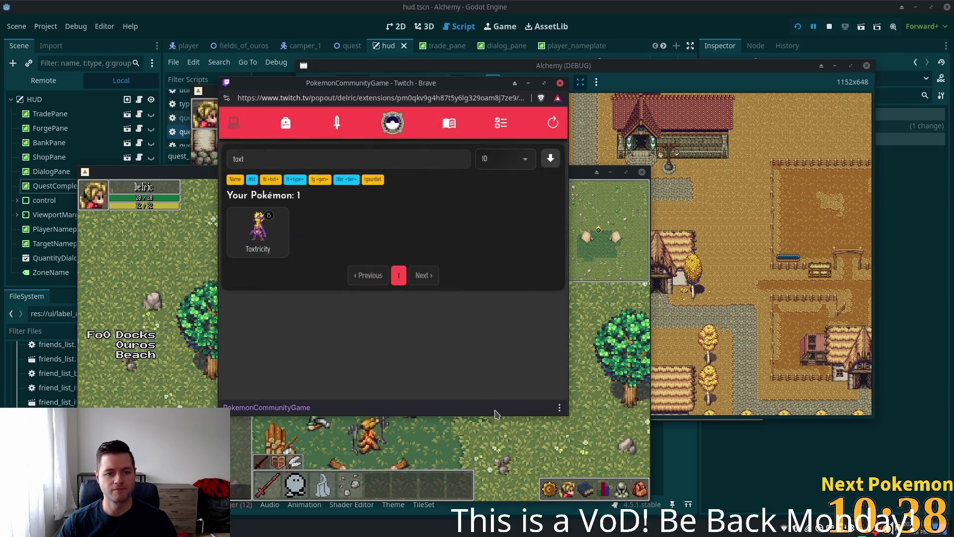
pyautogui.click(258, 229)
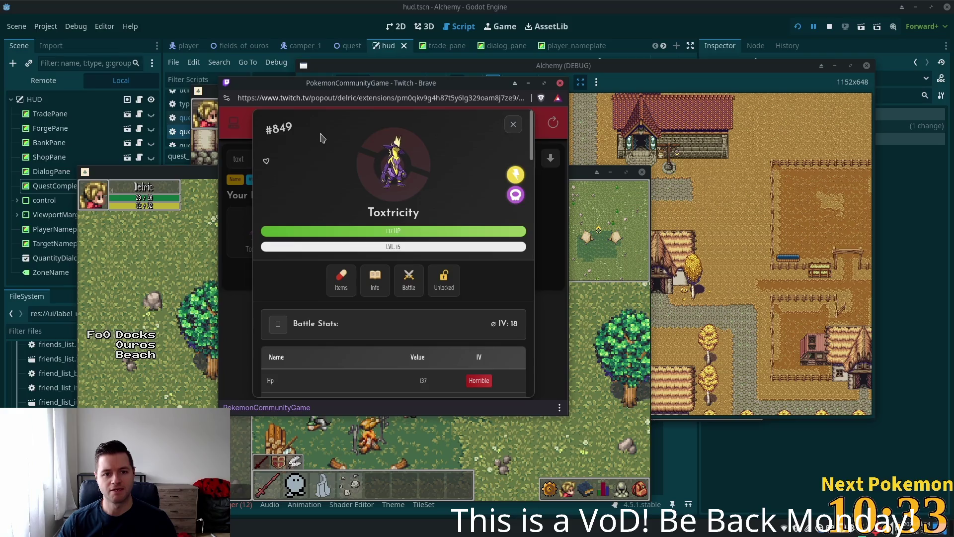
pyautogui.click(513, 125)
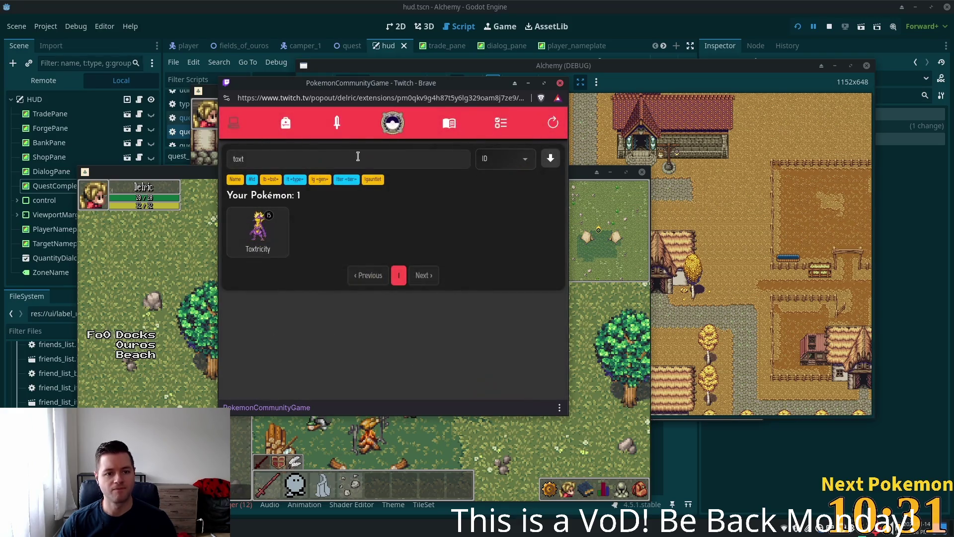
pyautogui.doubleClick(431, 155)
pyautogui.press('BackSpace')
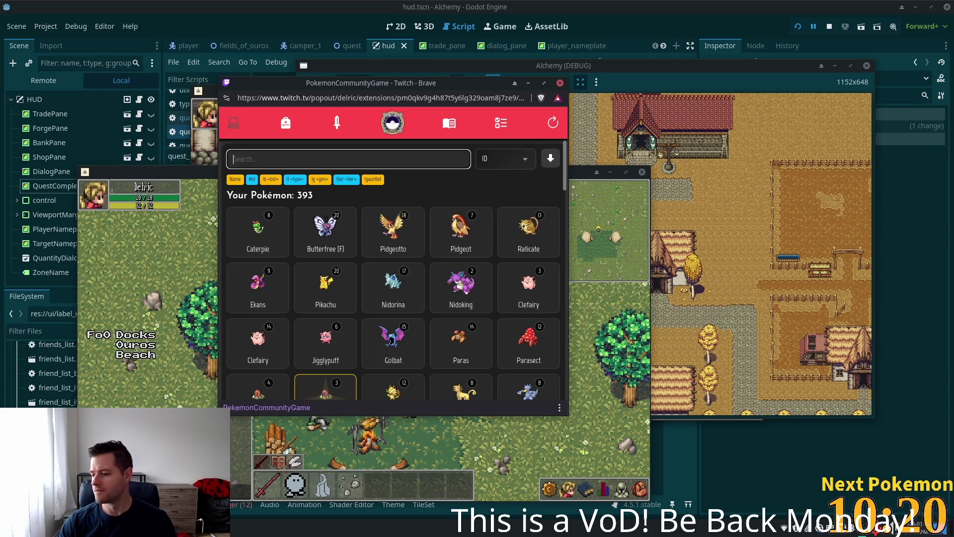
pyautogui.click(192, 278)
# - Walk the character south and west along the shore and out onto the wooden dock
pyautogui.press('s')
pyautogui.press('a')
pyautogui.press('w')
pyautogui.press('w')
pyautogui.press('d')
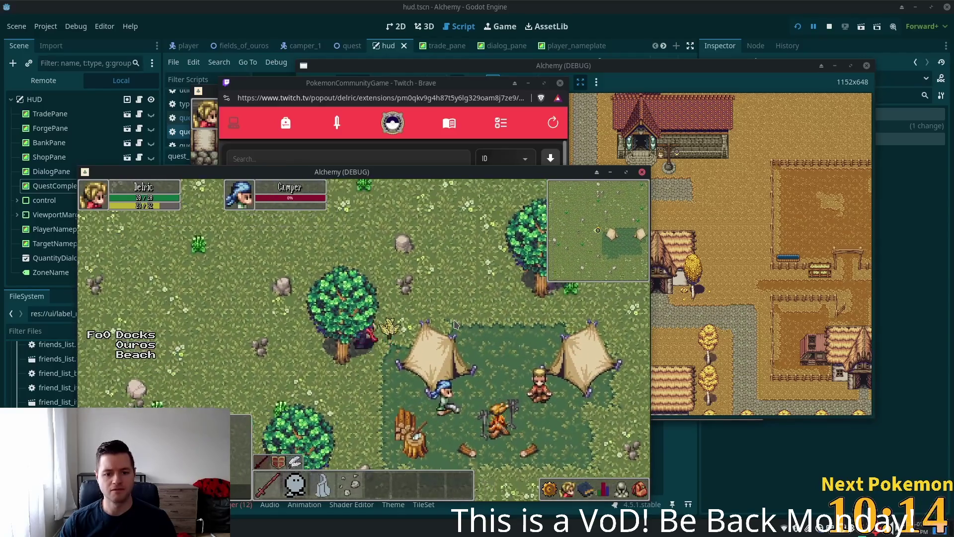
pyautogui.press('s')
pyautogui.press('a')
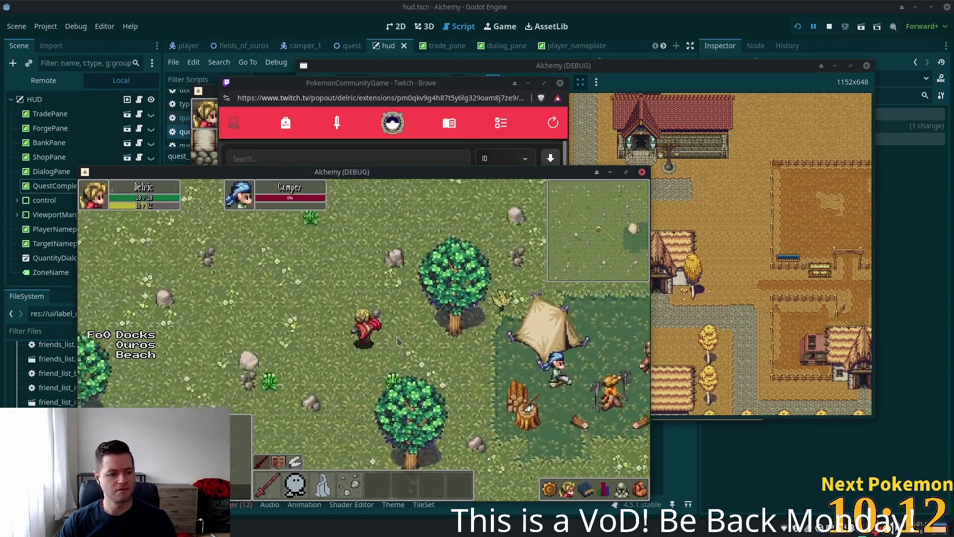
pyautogui.press('w')
pyautogui.press('d')
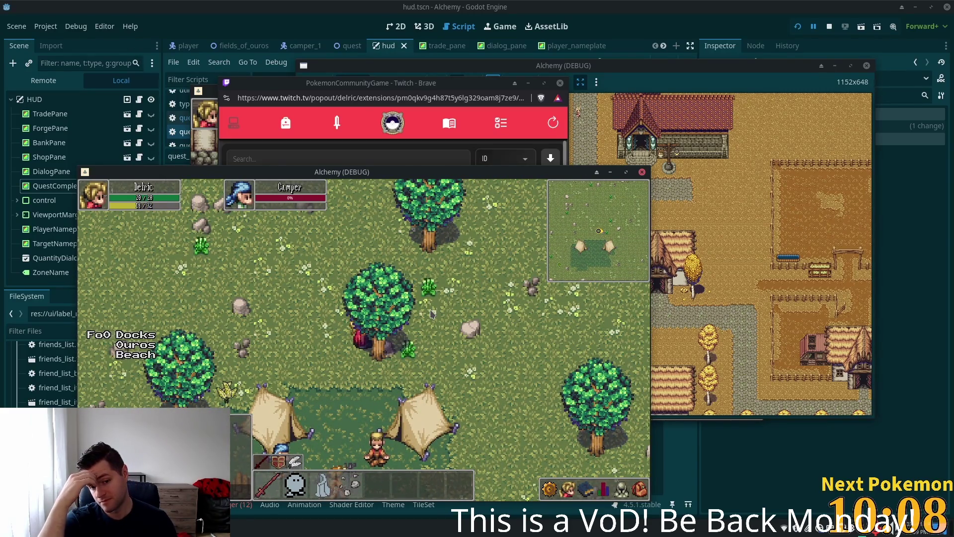
pyautogui.click(431, 314)
pyautogui.press('Down')
pyautogui.press('Down')
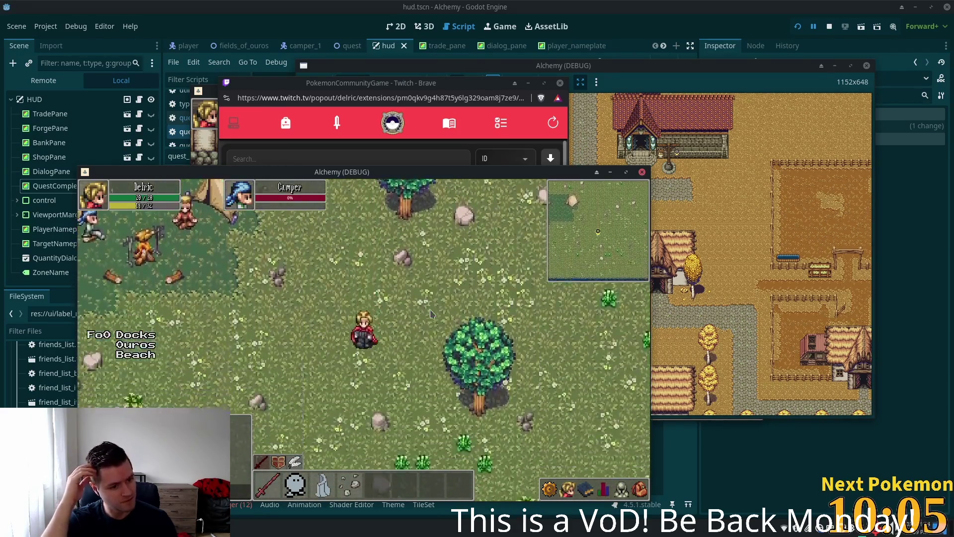
pyautogui.press('Down')
pyautogui.press('Down')
pyautogui.press('Left')
pyautogui.press('Left')
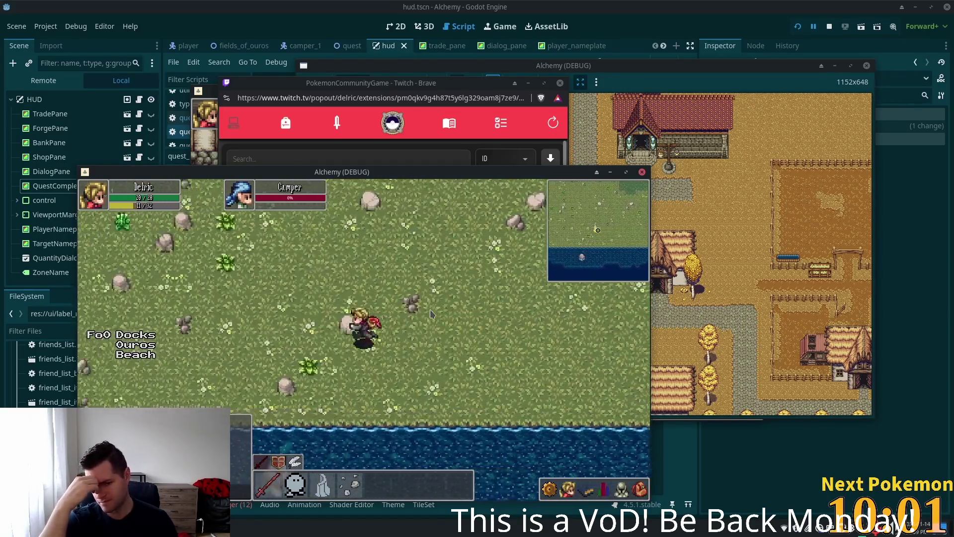
pyautogui.press('Left')
pyautogui.press('Left')
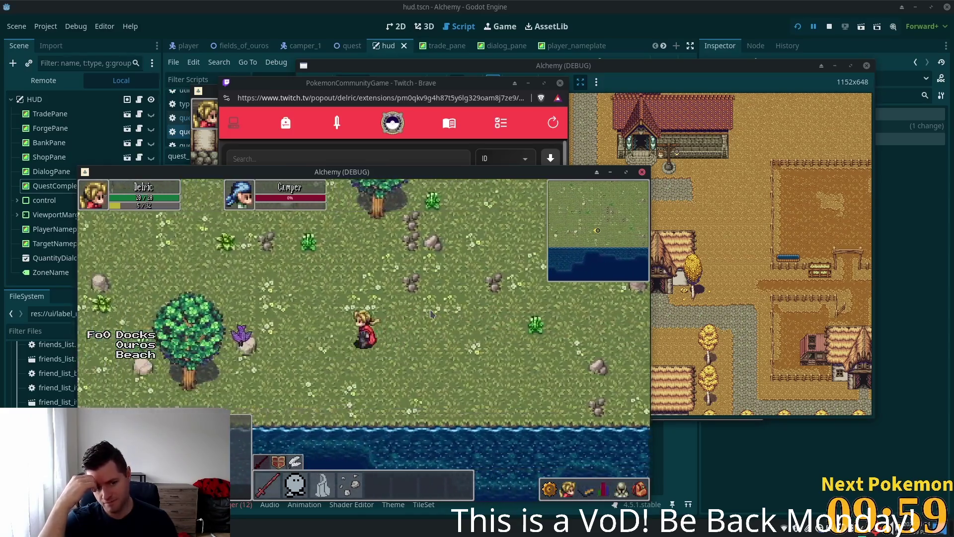
pyautogui.press('Left')
pyautogui.press('Left')
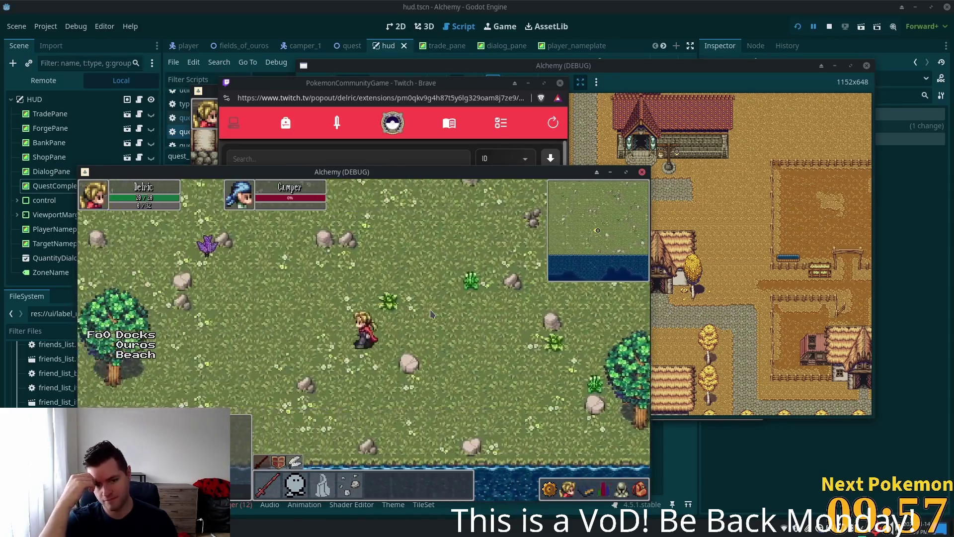
pyautogui.press('Left')
pyautogui.press('Left')
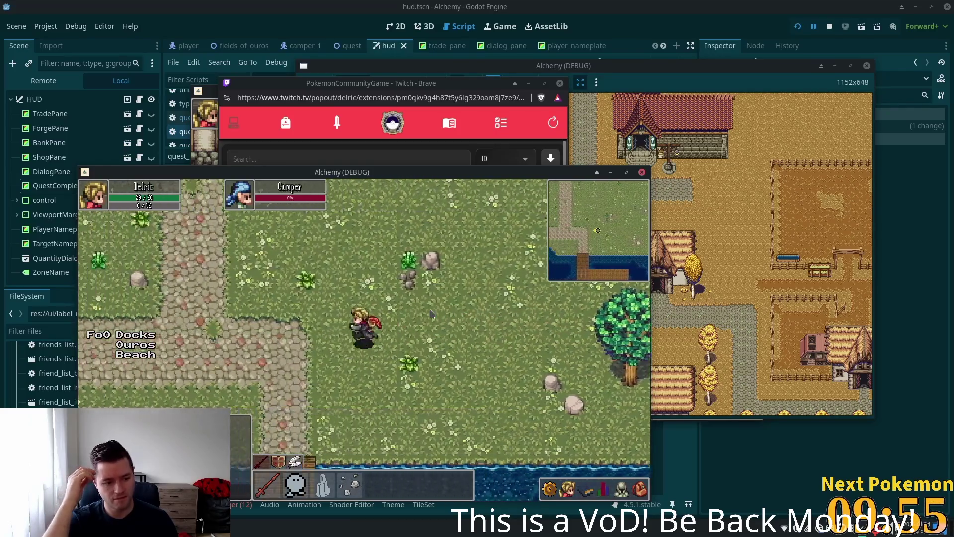
pyautogui.press('Left')
pyautogui.press('Right')
pyautogui.press('Down')
pyautogui.press('Down')
pyautogui.press('Left')
pyautogui.press('Right')
pyautogui.press('Down')
pyautogui.press('Down')
pyautogui.press('Down')
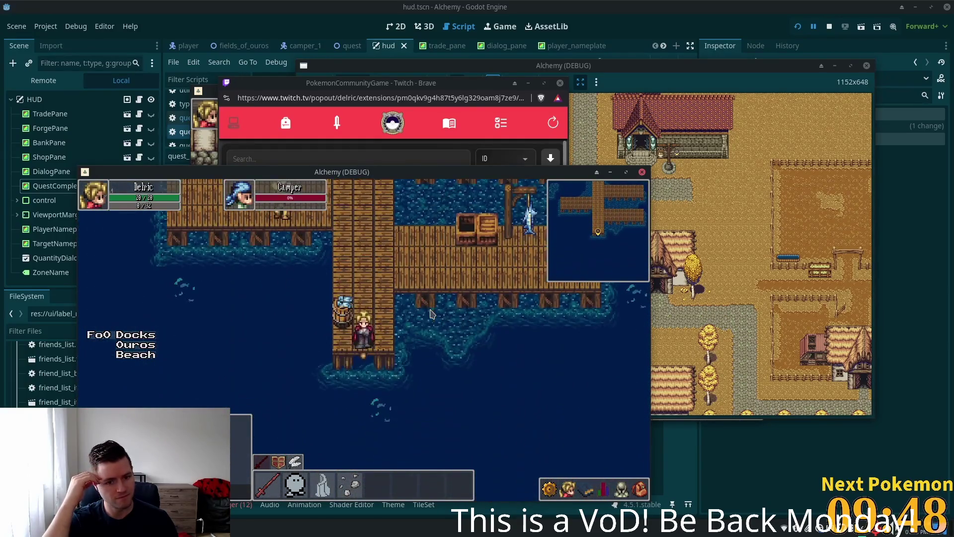
# - Walk back up the dock and north-east across the grass to the tent camp
pyautogui.press('Up')
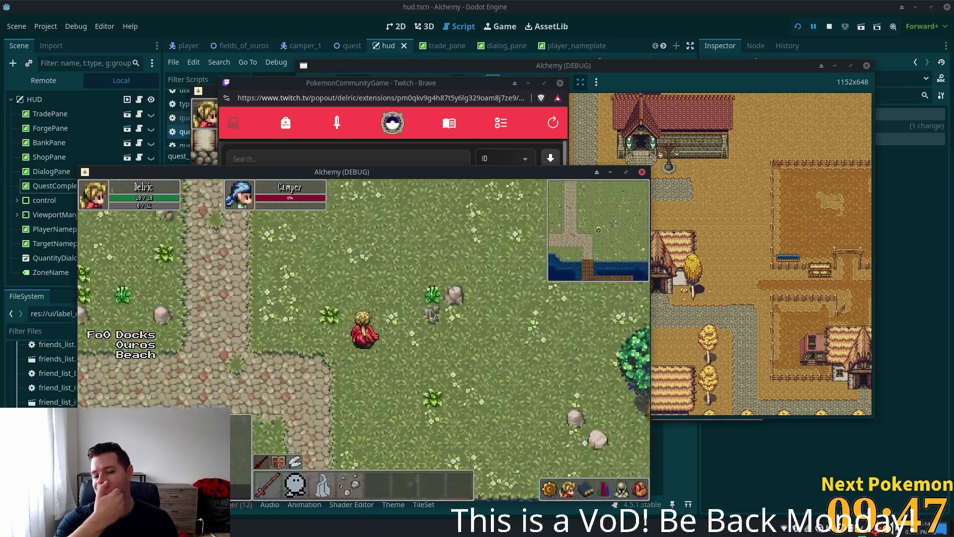
pyautogui.press('Up')
pyautogui.press('Right')
pyautogui.press('Up')
pyautogui.press('Right')
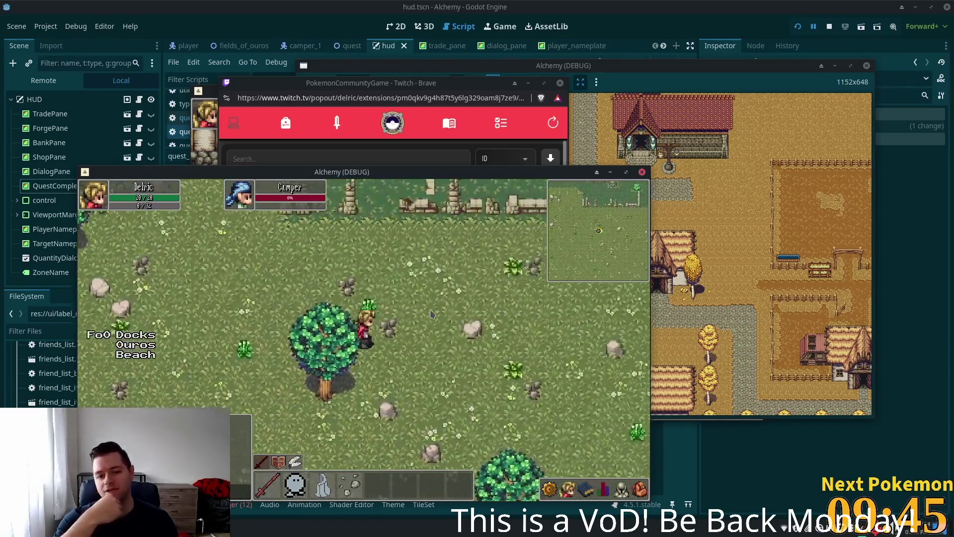
pyautogui.press('Right')
pyautogui.press('Right')
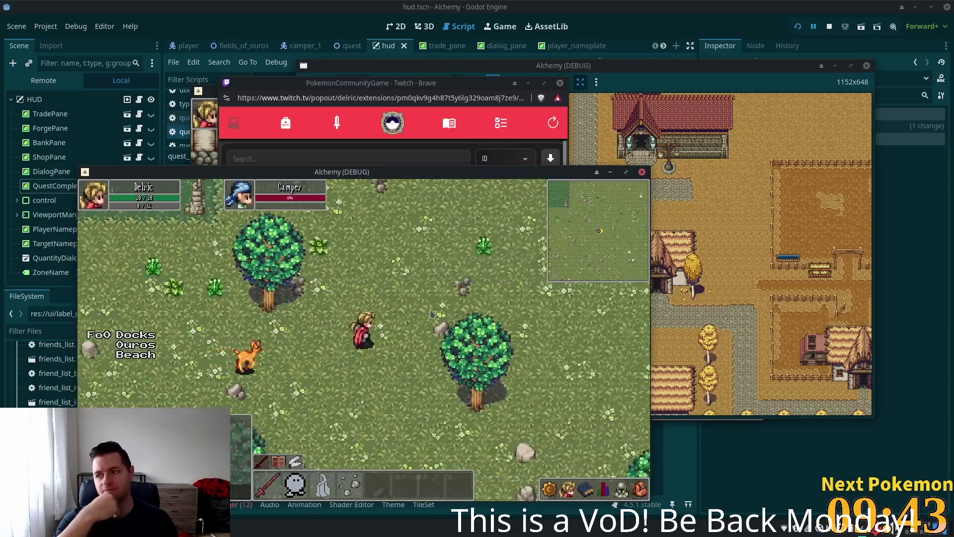
pyautogui.press('Right')
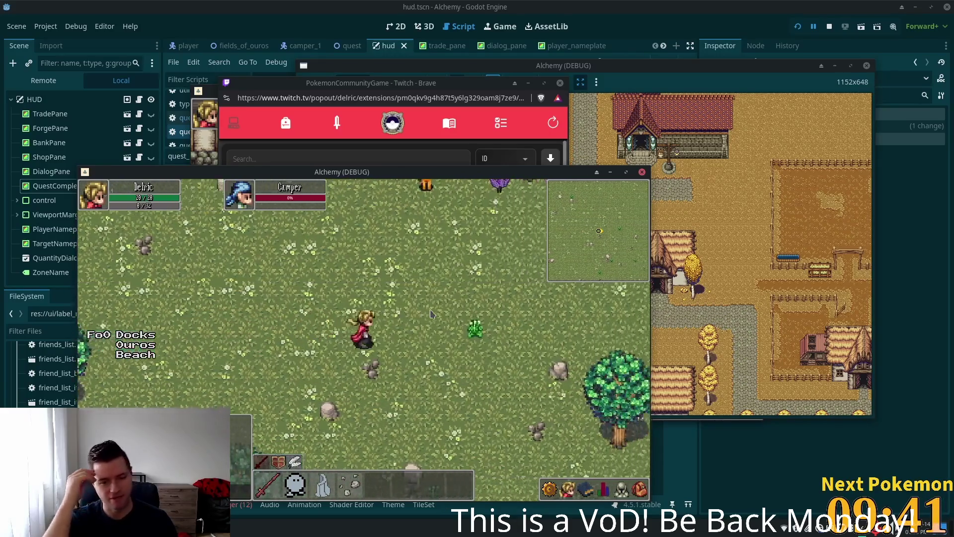
pyautogui.press('Right')
pyautogui.press('Right')
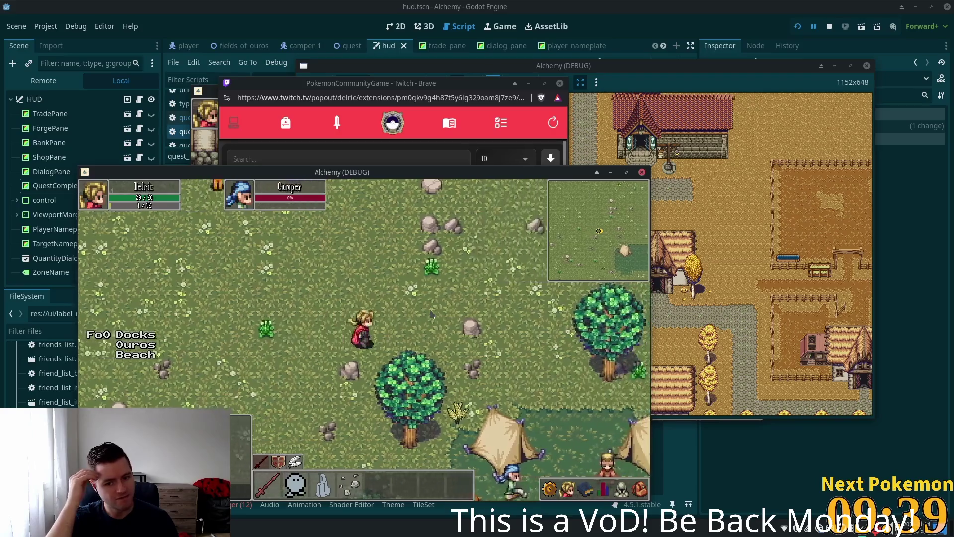
pyautogui.press('Right')
pyautogui.press('Right')
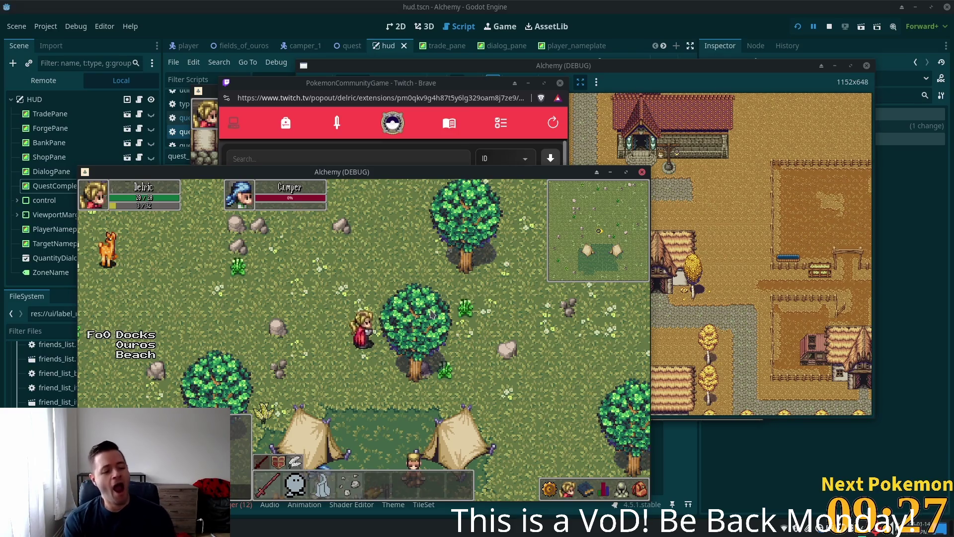
# - Circle the tent camp, heading down-right toward the water and back up-left past the camp NPCs
pyautogui.press('d')
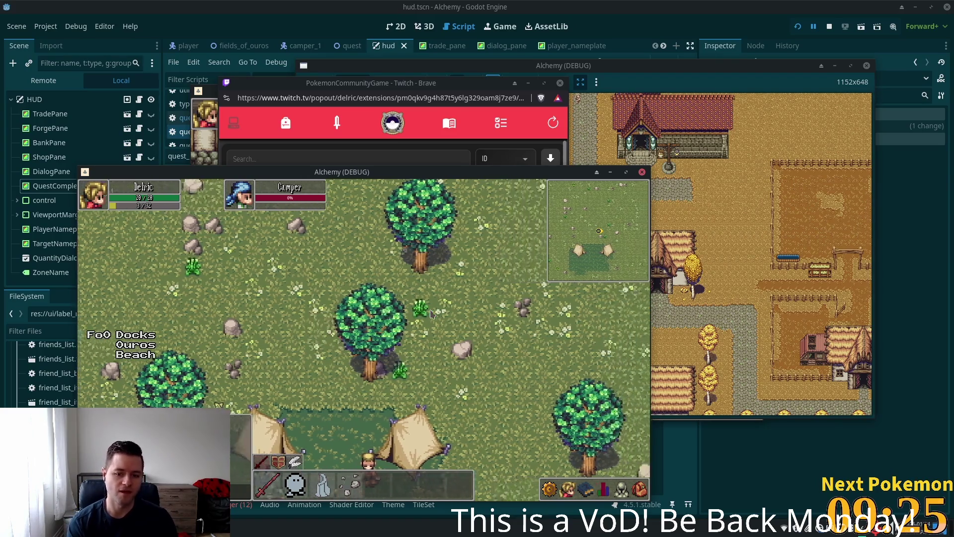
pyautogui.press('s')
pyautogui.press('a')
pyautogui.press('w')
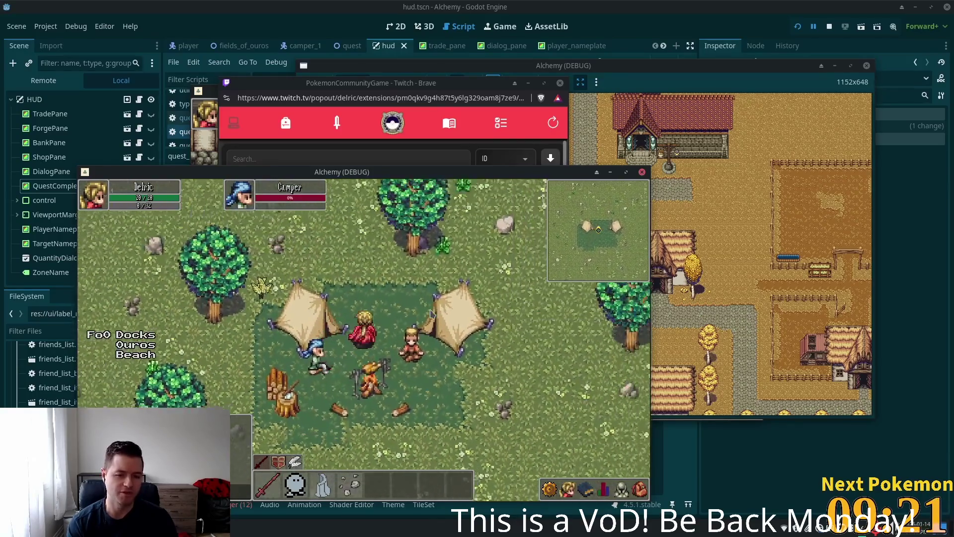
pyautogui.press('a')
pyautogui.press('w')
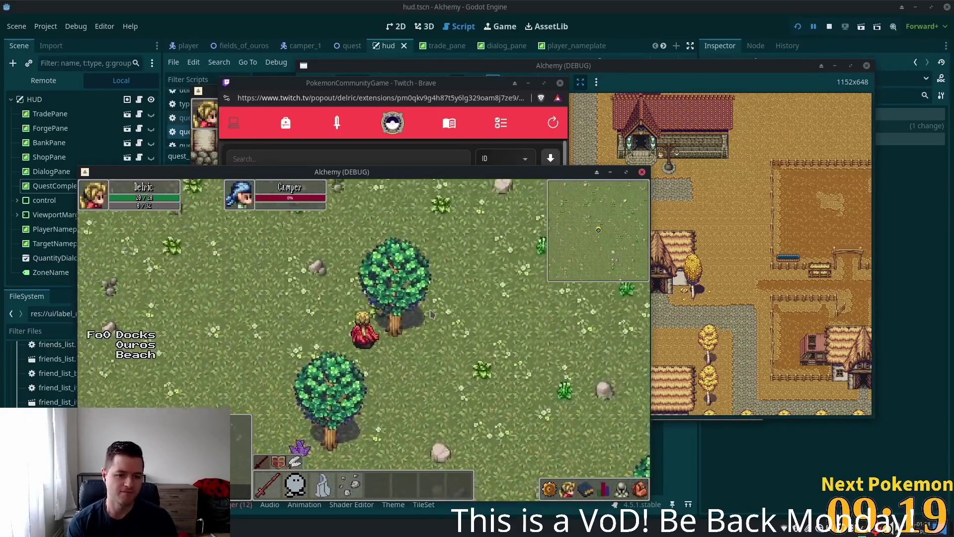
pyautogui.press('s')
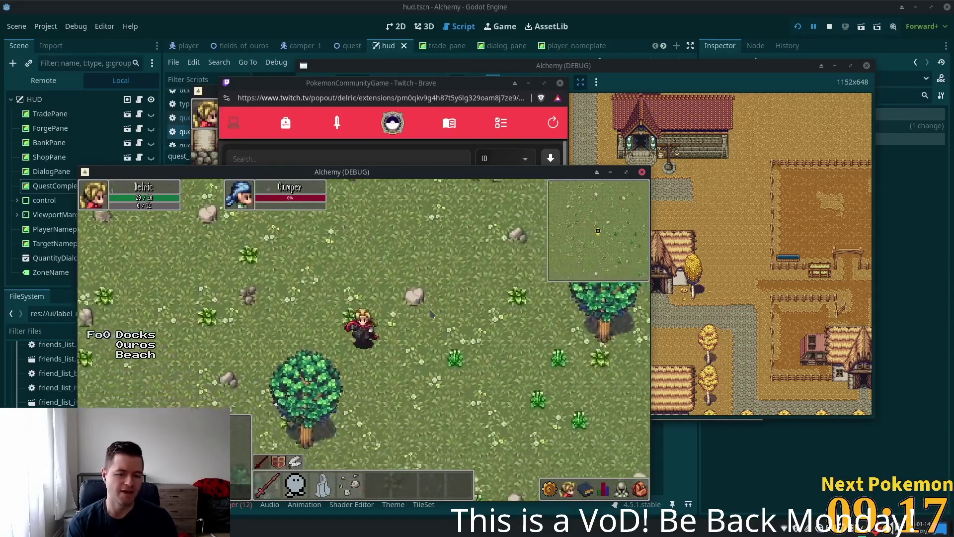
pyautogui.press('d')
pyautogui.press('s')
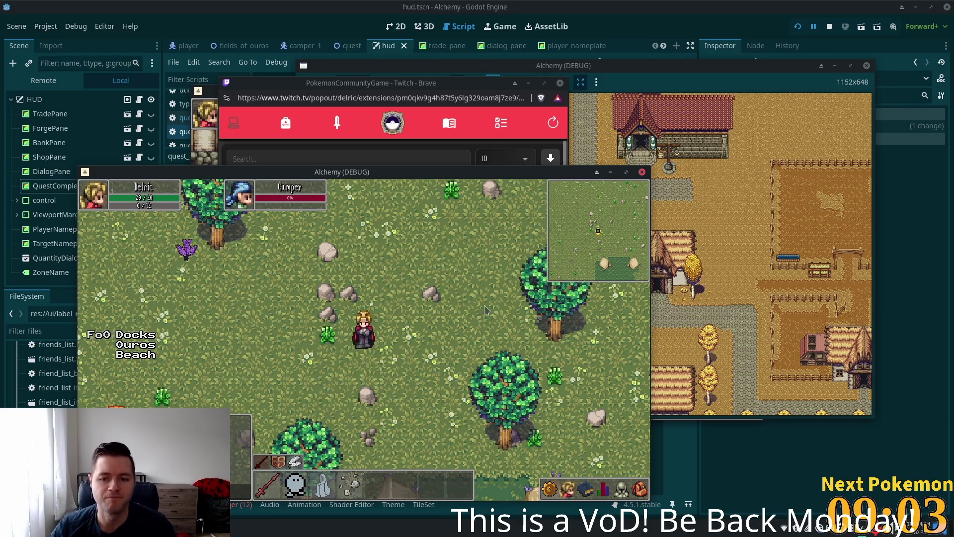
pyautogui.press('Down')
pyautogui.press('Right')
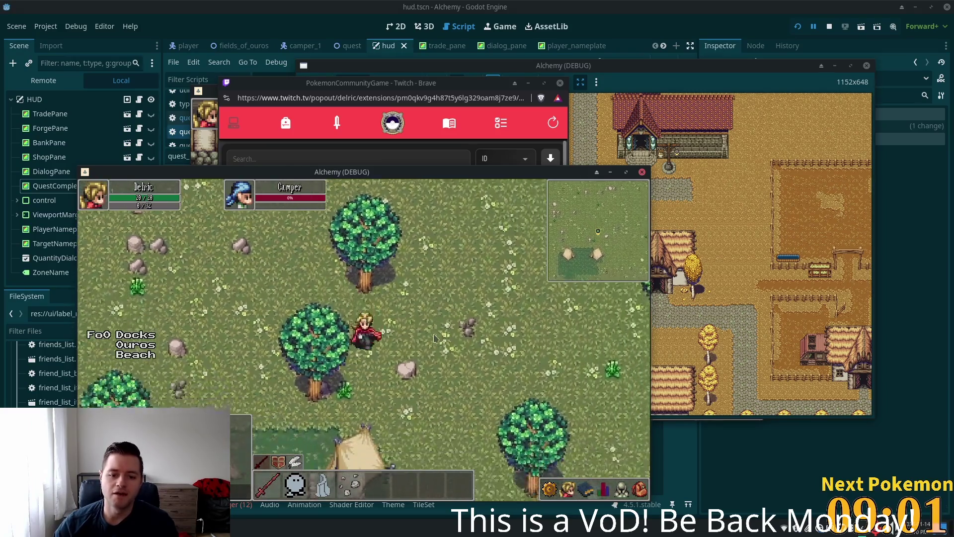
pyautogui.press('Down')
pyautogui.press('Right')
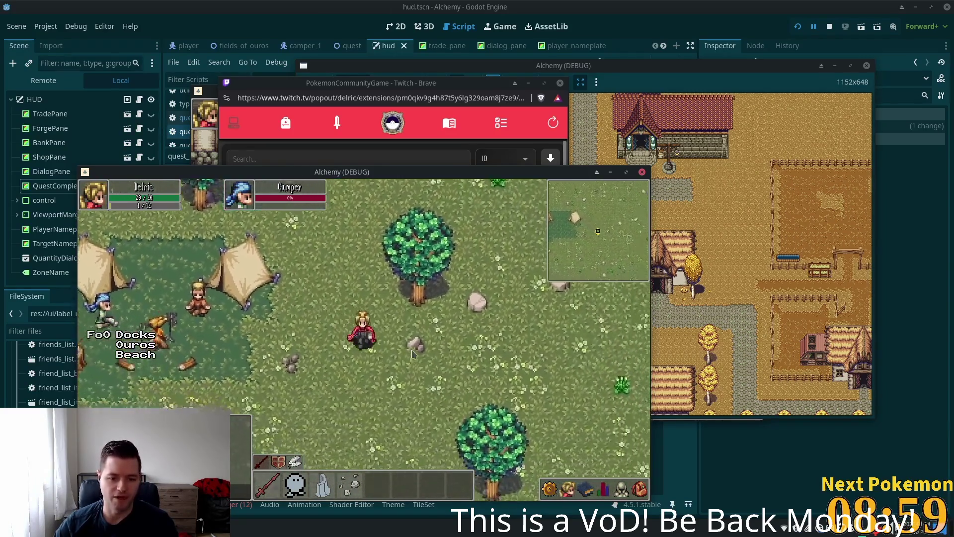
pyautogui.press('Down')
pyautogui.press('Right')
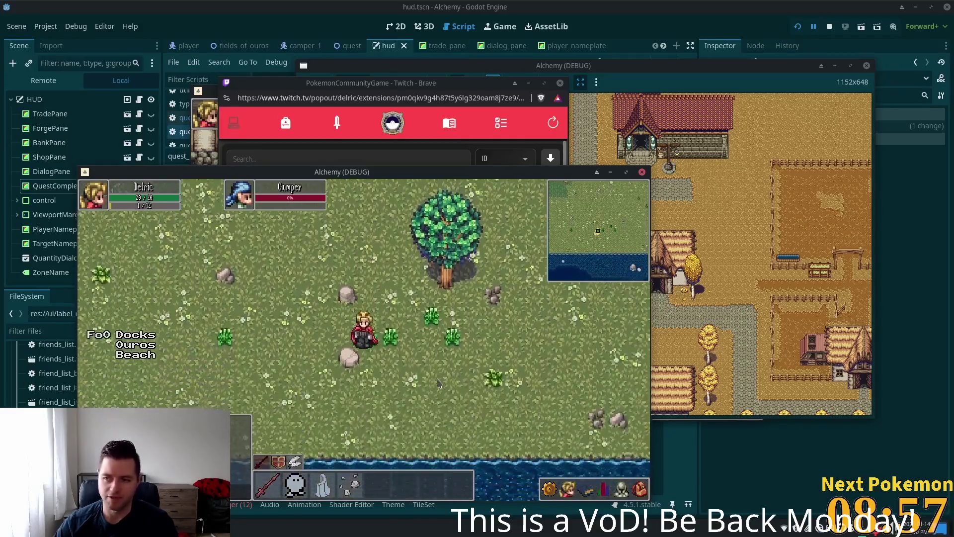
pyautogui.press('Up')
pyautogui.press('Left')
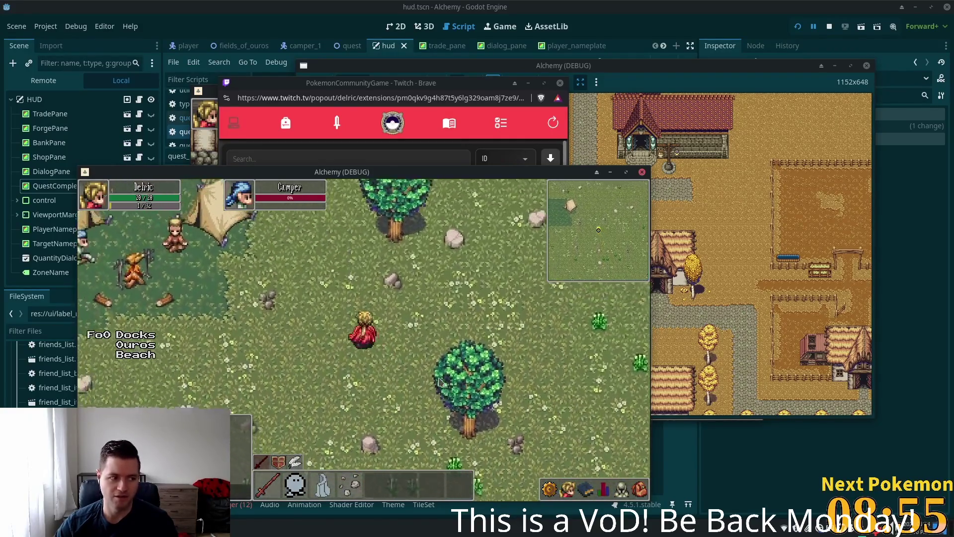
pyautogui.press('Up')
pyautogui.press('Left')
pyautogui.press('Up')
pyautogui.press('Left')
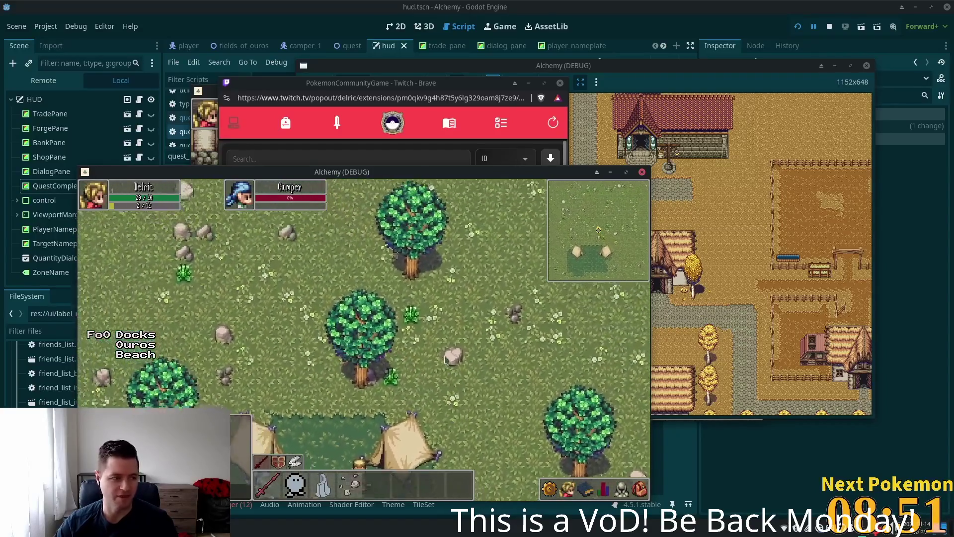
pyautogui.press('Up')
pyautogui.press('Left')
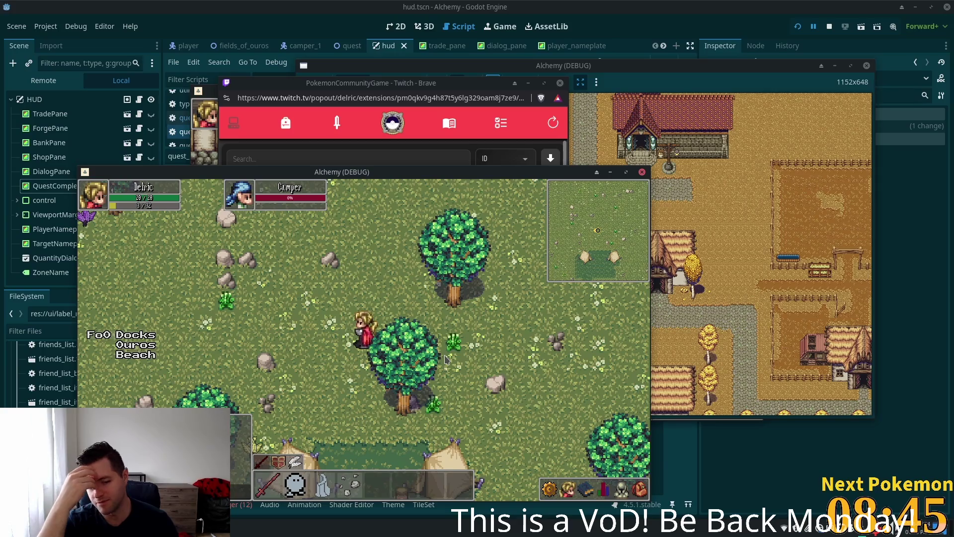
# - Roam north-west across the field, then south through the camp and back among the tents
pyautogui.press('d')
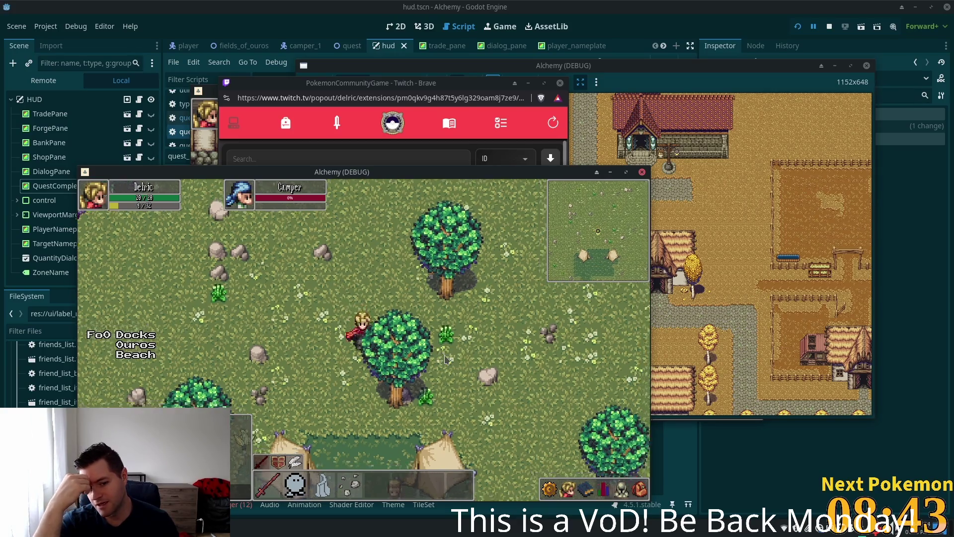
pyautogui.press('s')
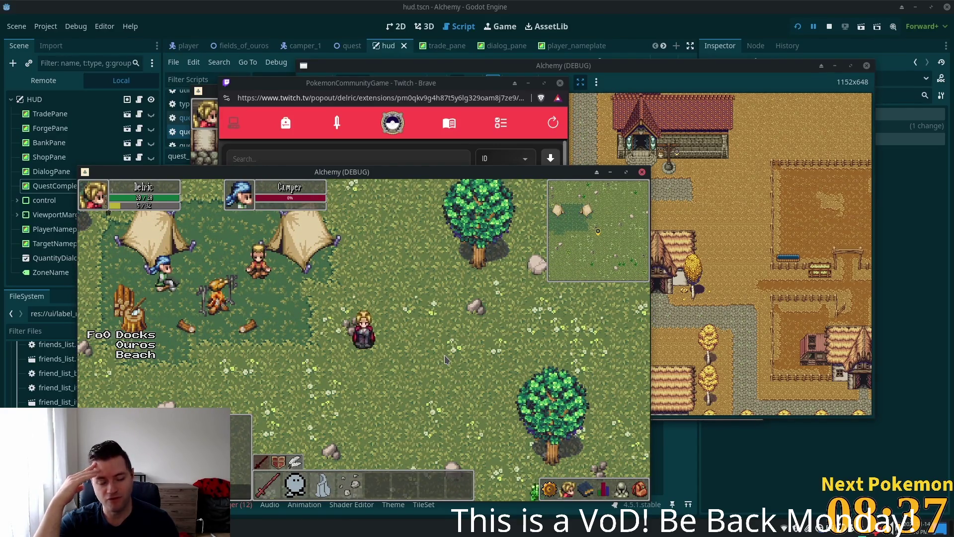
pyautogui.press('Up')
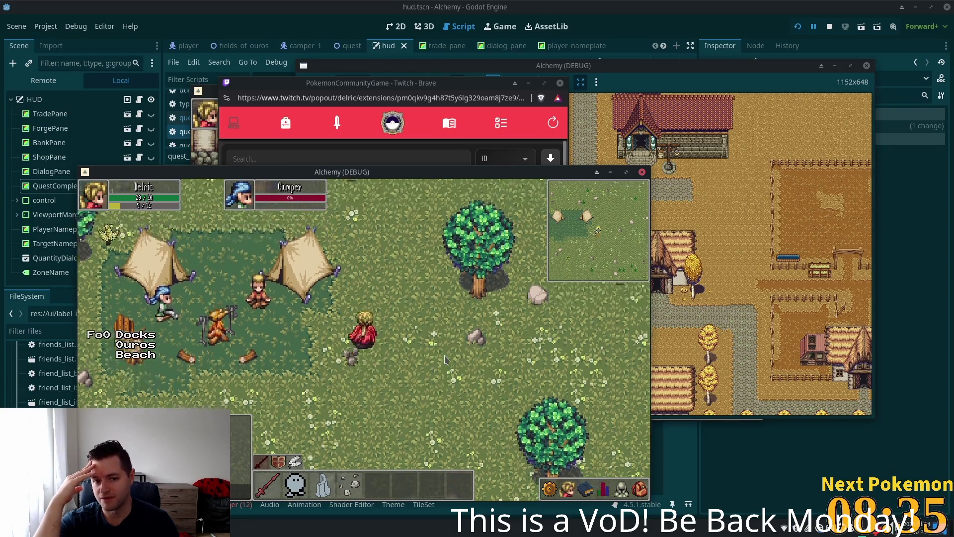
pyautogui.press('Left')
pyautogui.press('Up')
pyautogui.press('Left')
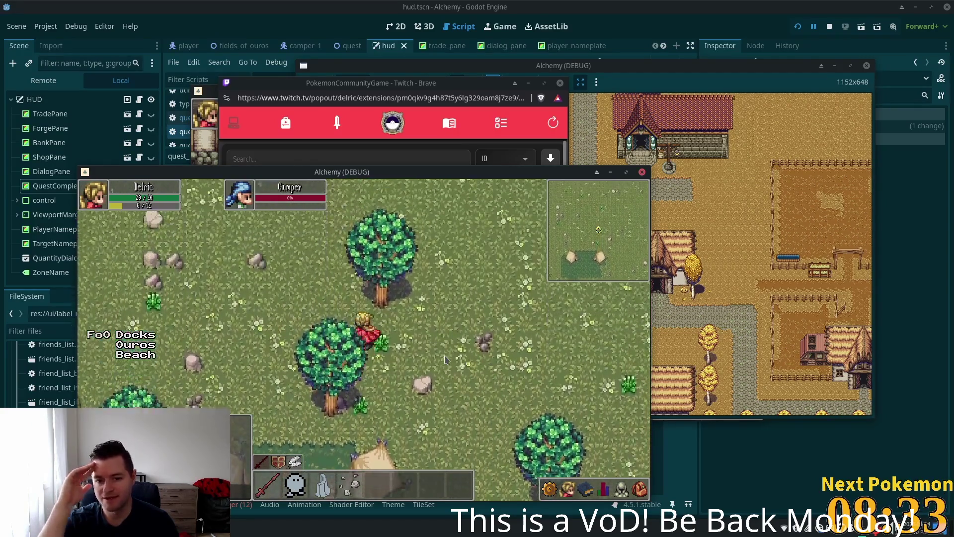
pyautogui.press('Up')
pyautogui.press('Left')
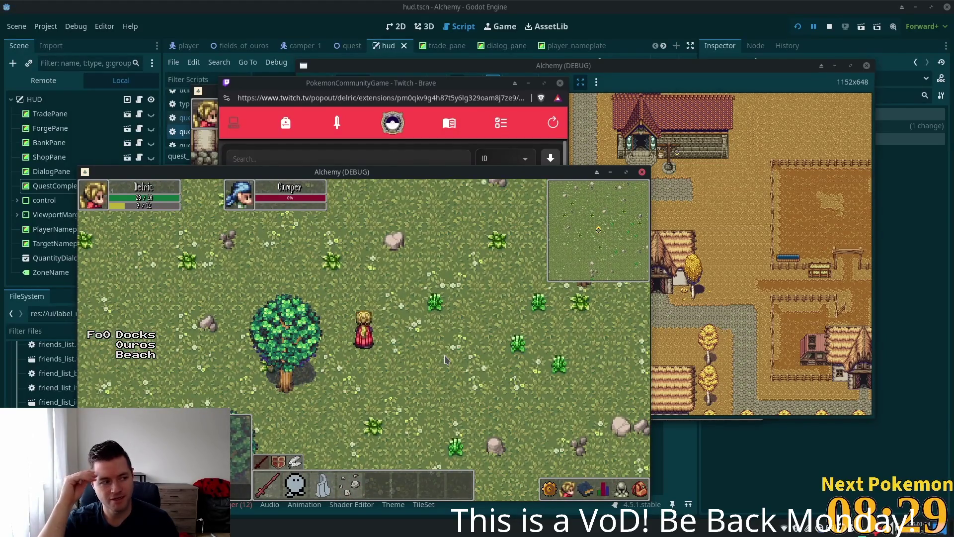
pyautogui.press('Down')
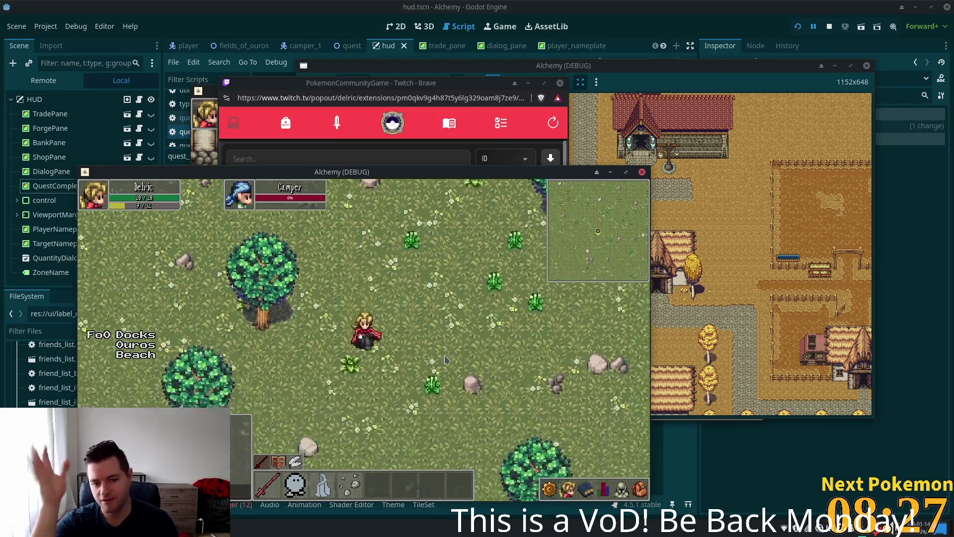
pyautogui.press('Down')
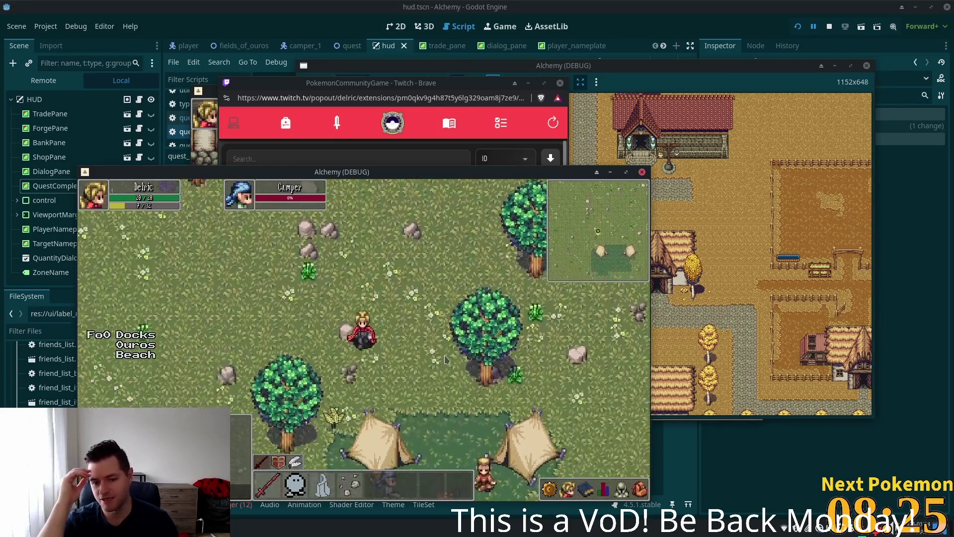
pyautogui.press('Down')
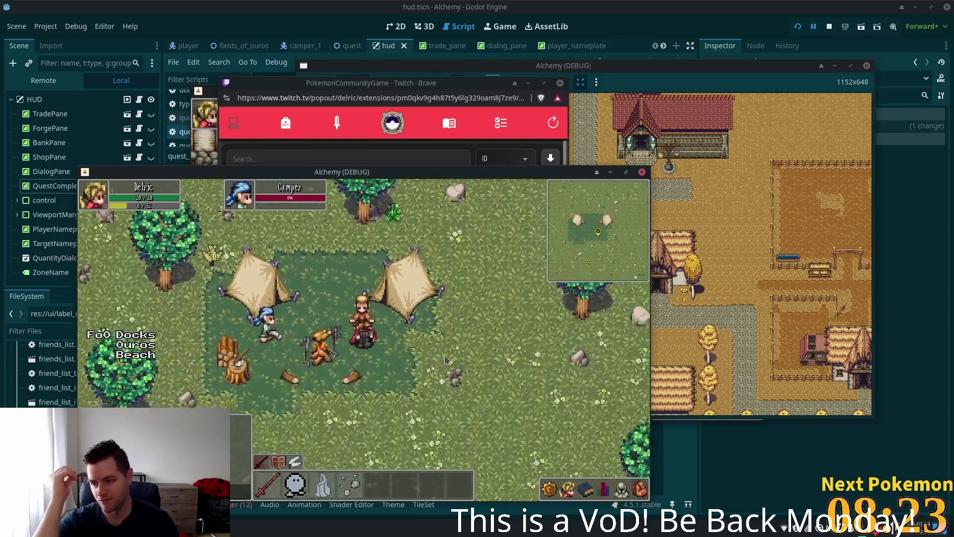
pyautogui.press('Up')
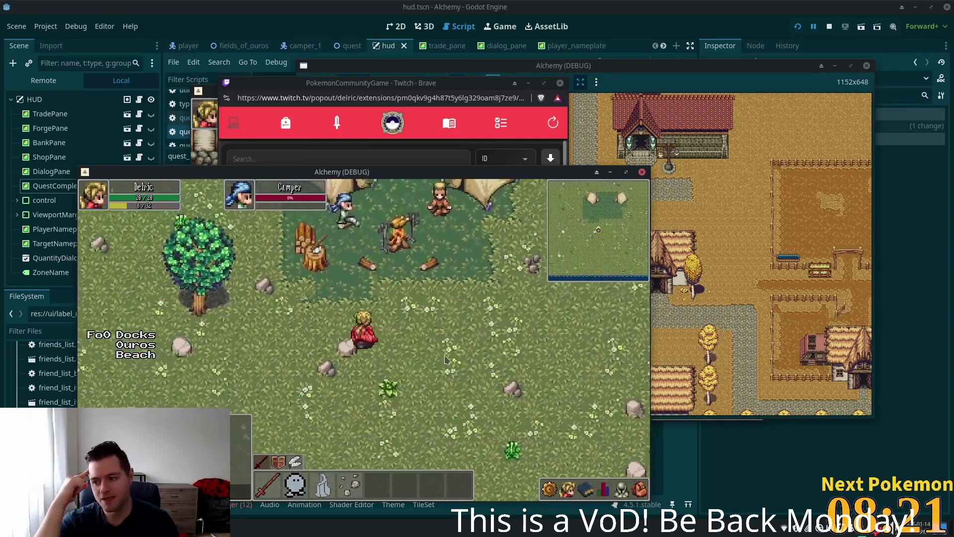
pyautogui.press('Up')
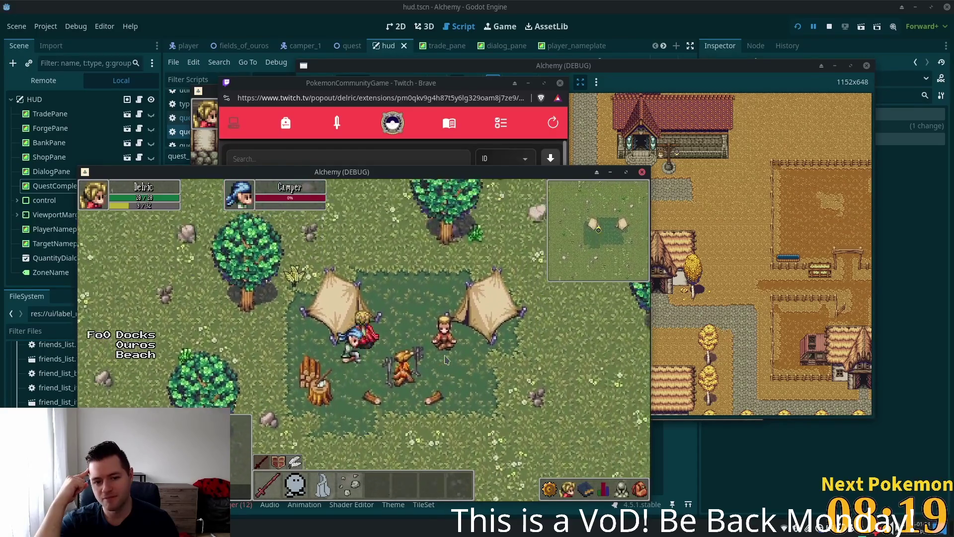
pyautogui.press('Right')
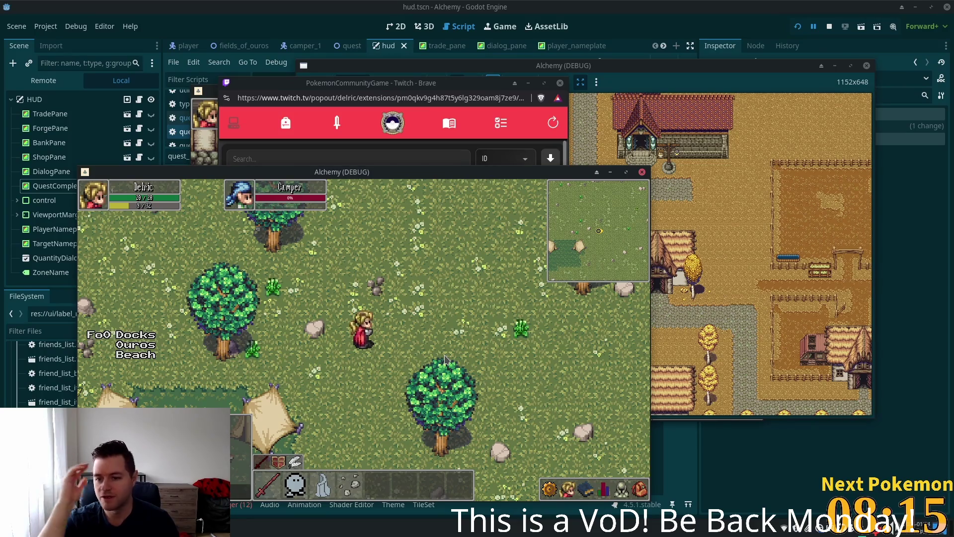
pyautogui.press('Left')
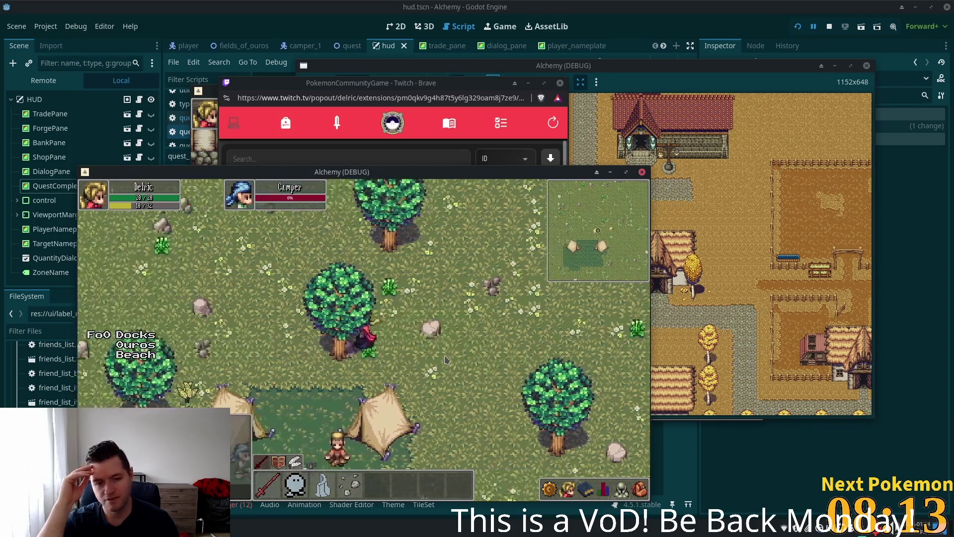
pyautogui.press('Up')
pyautogui.press('Down')
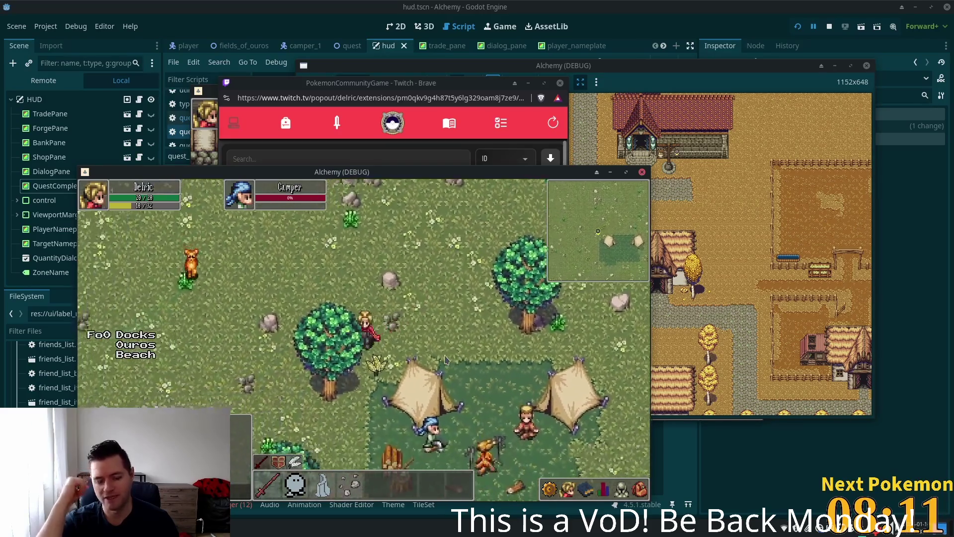
pyautogui.press('Down')
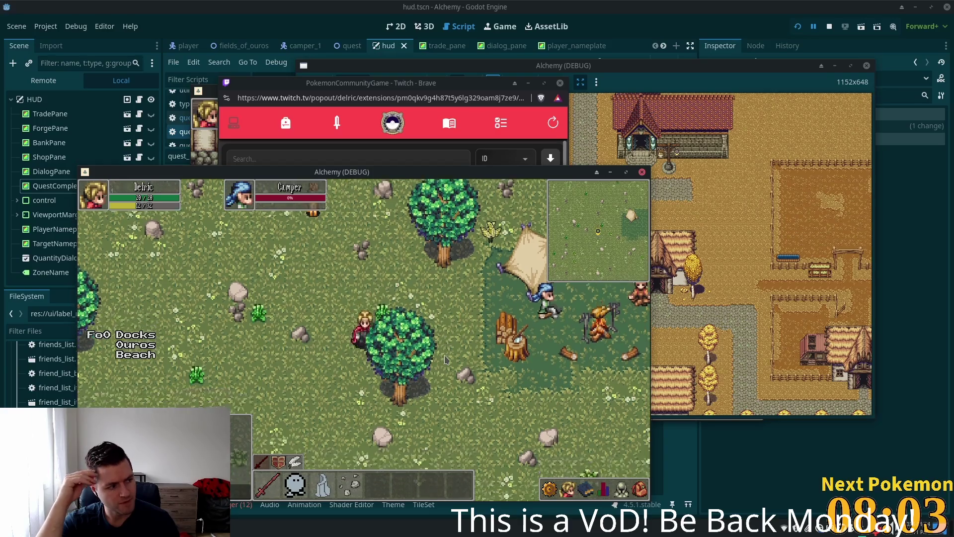
pyautogui.press('s')
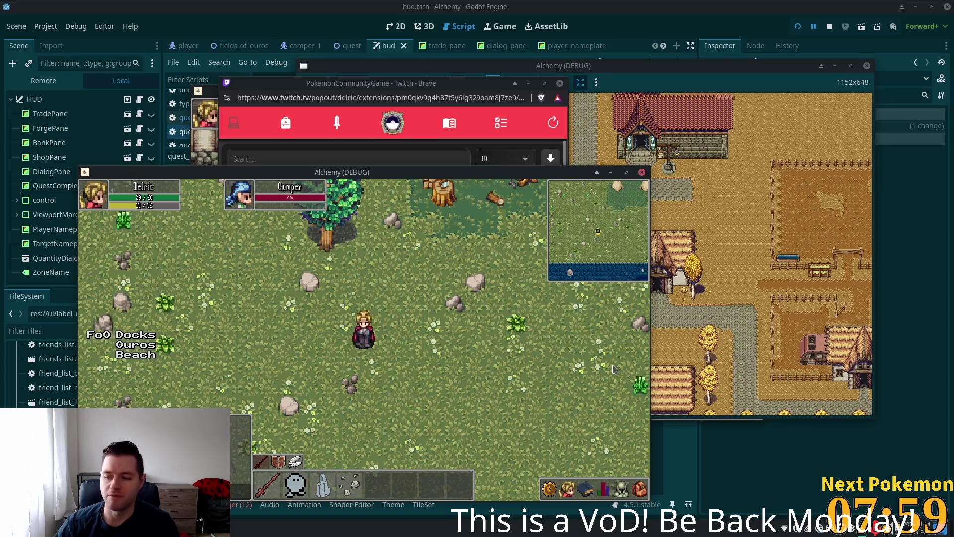
pyautogui.press('w')
pyautogui.press('w')
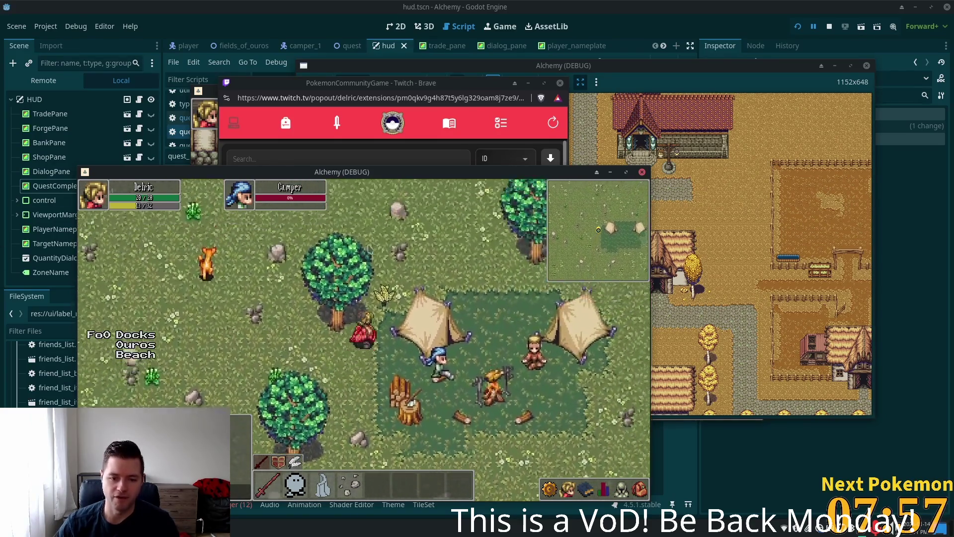
pyautogui.press('d')
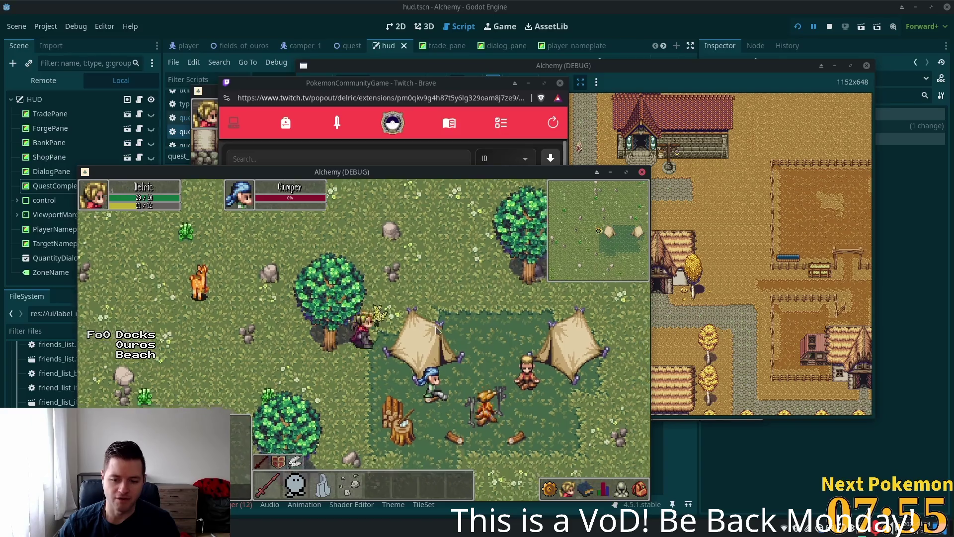
pyautogui.press('s')
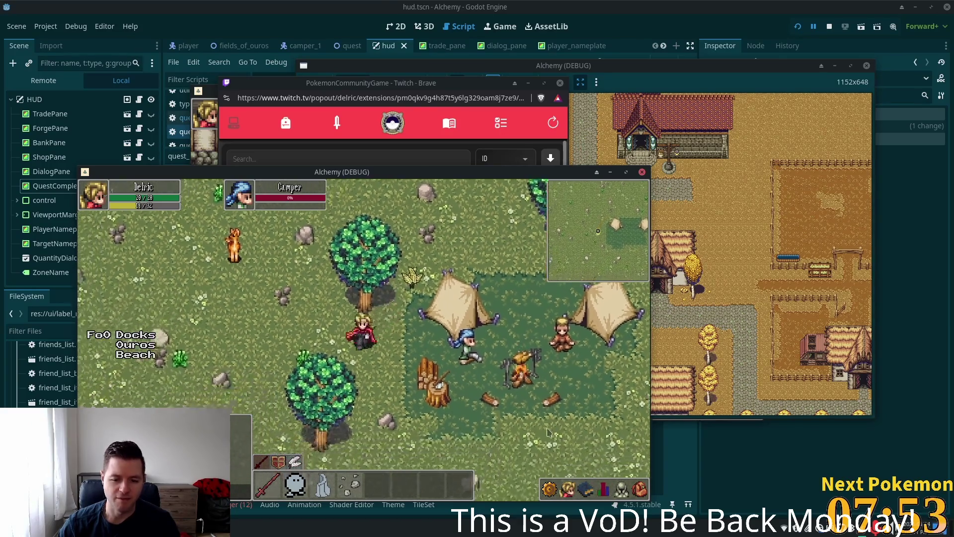
# - Open and close the Friends list, then walk to the grass southeast of the camp
pyautogui.click(621, 489)
pyautogui.click(640, 489)
pyautogui.press('s')
pyautogui.press('d')
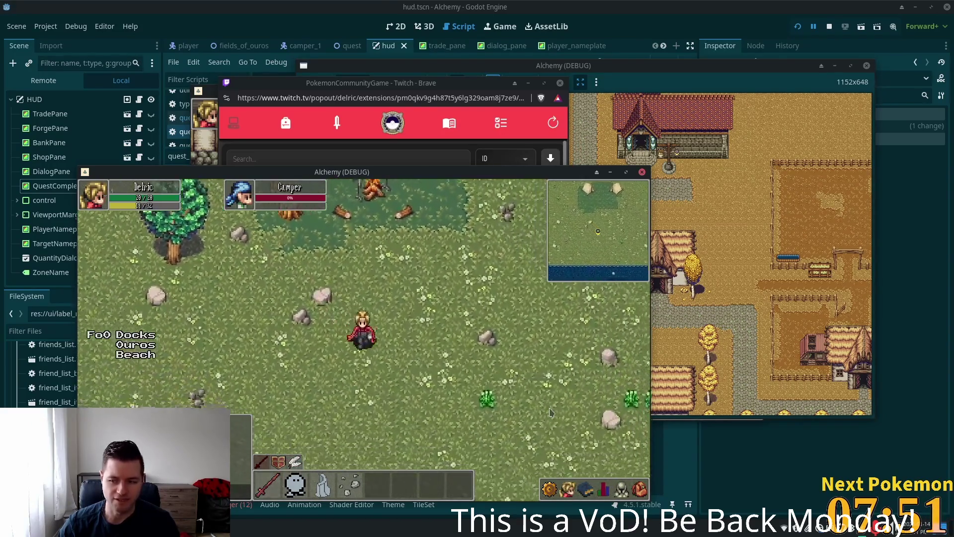
pyautogui.press('w')
pyautogui.press('d')
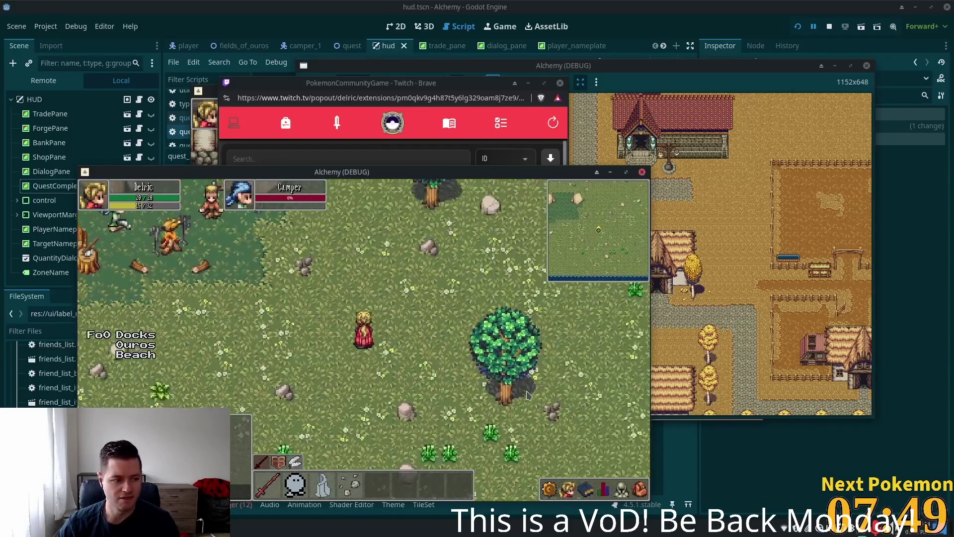
pyautogui.click(589, 490)
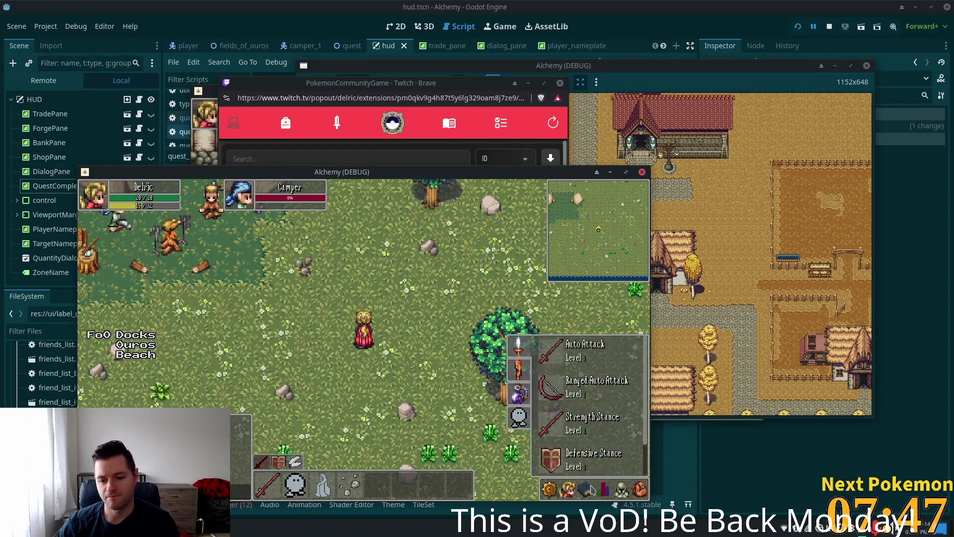
pyautogui.click(589, 490)
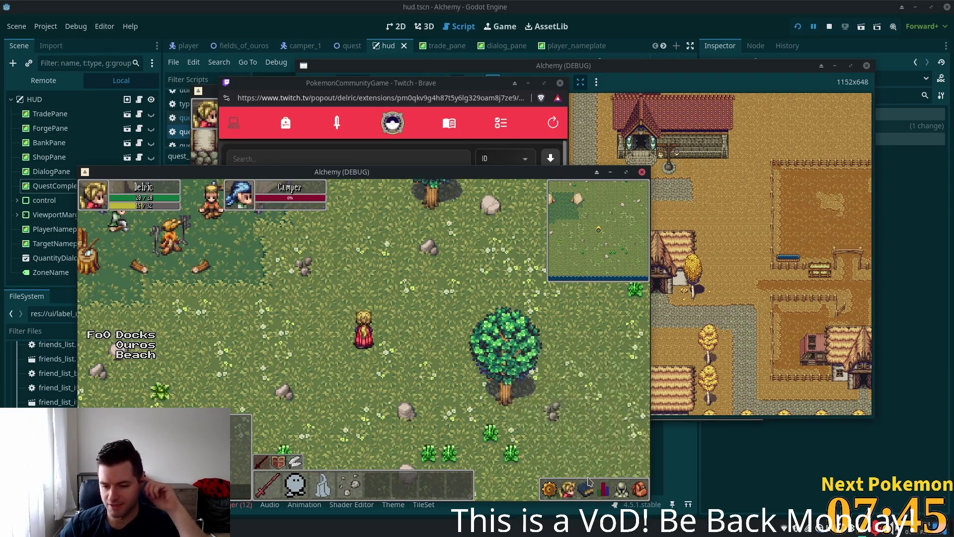
pyautogui.click(588, 489)
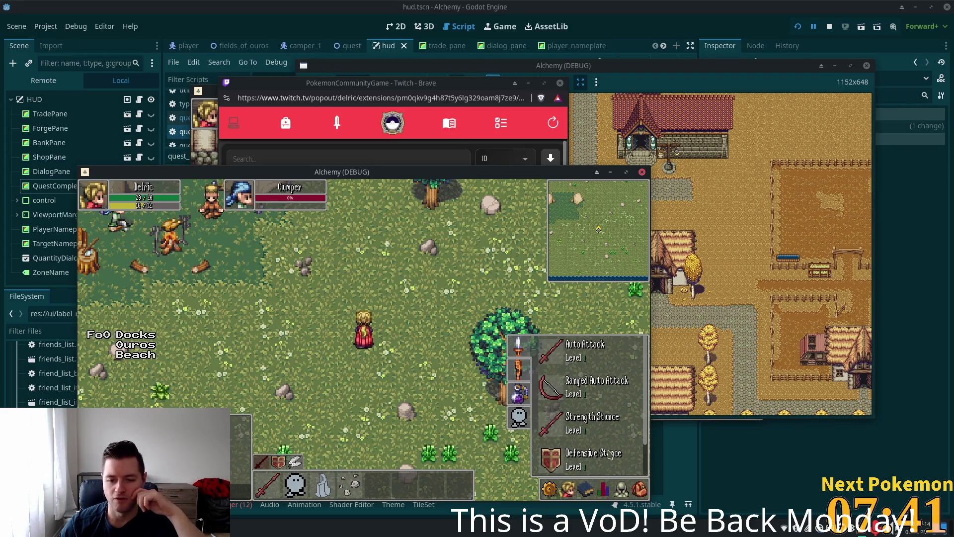
pyautogui.click(588, 488)
pyautogui.click(567, 489)
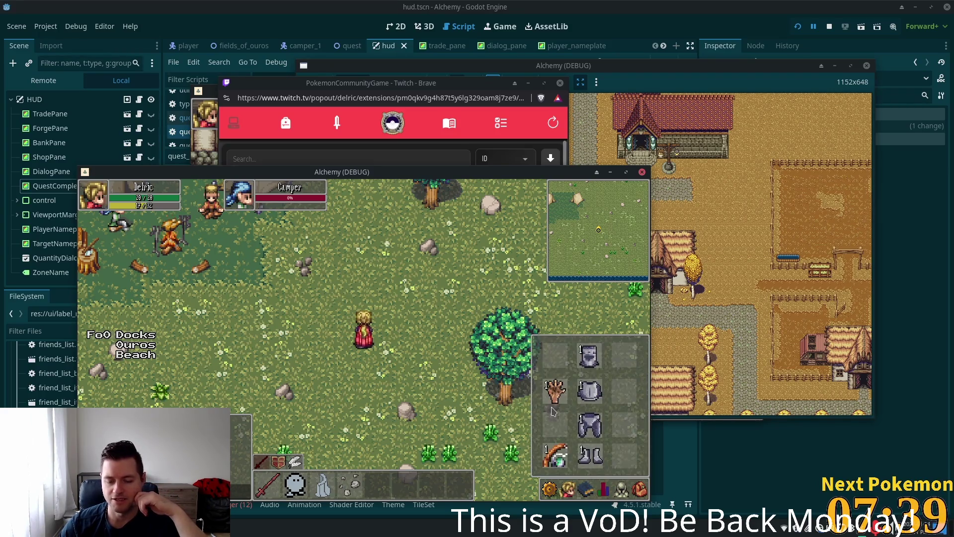
pyautogui.press('Escape')
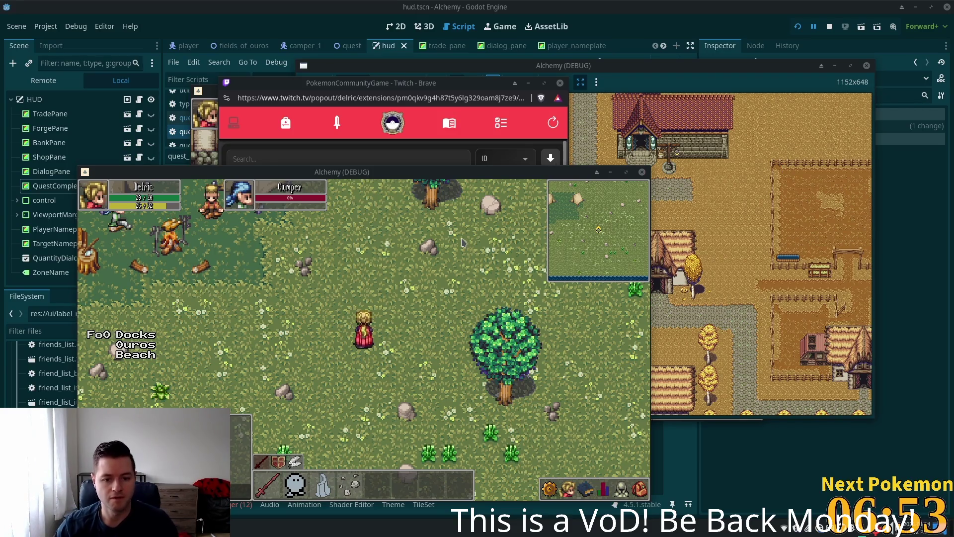
# - Walk the character north past the tree and lake onto the cobblestone crossroads
pyautogui.press('w')
pyautogui.press('Up')
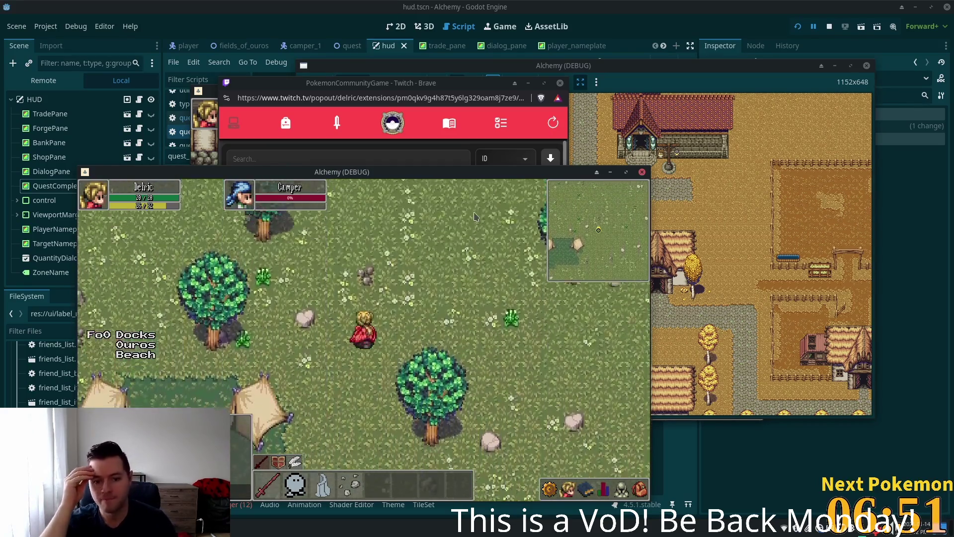
pyautogui.press('Up')
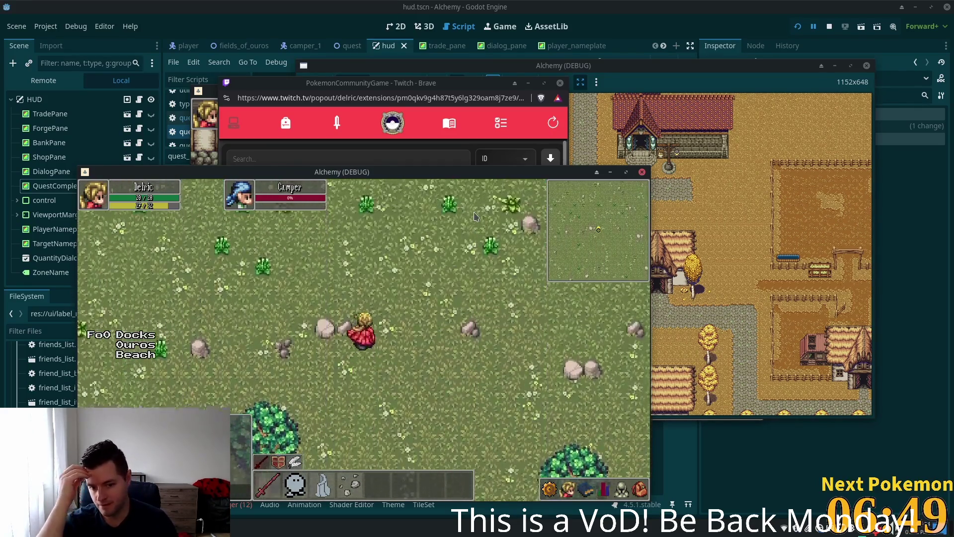
pyautogui.press('Up')
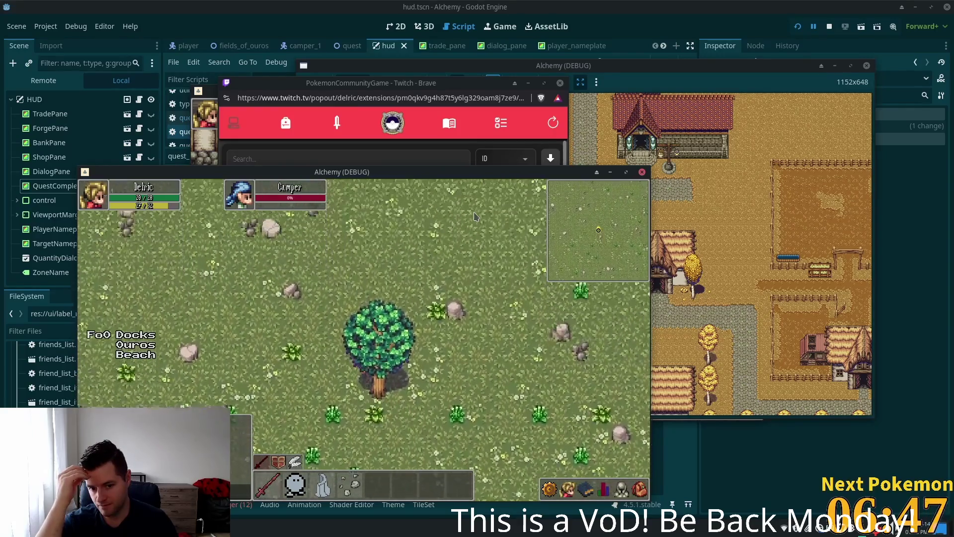
pyautogui.press('Up')
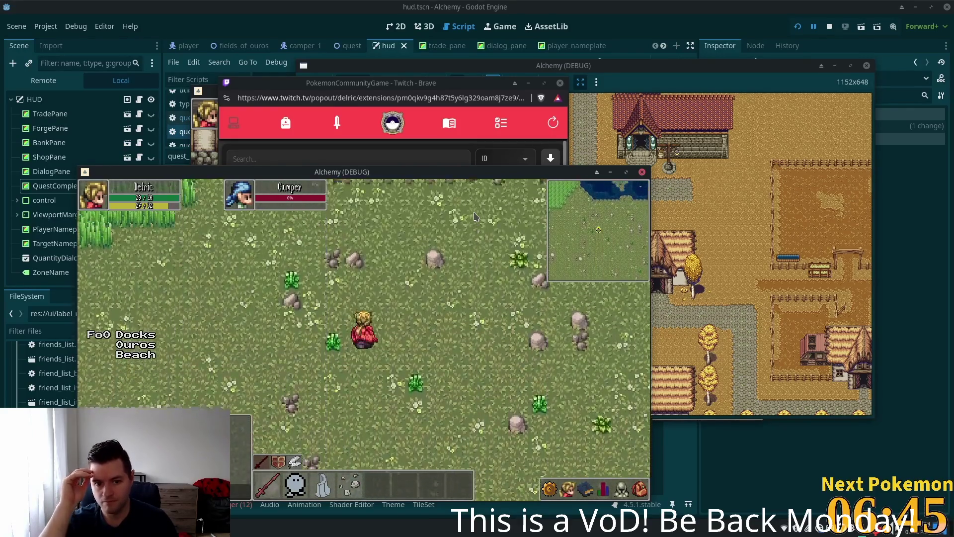
pyautogui.press('Left')
pyautogui.press('Up')
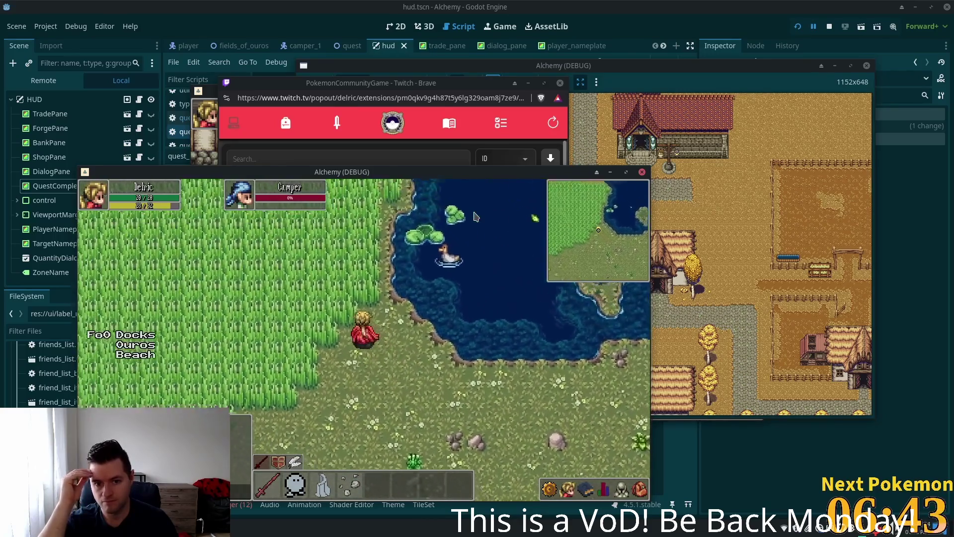
pyautogui.press('Left')
pyautogui.press('Up')
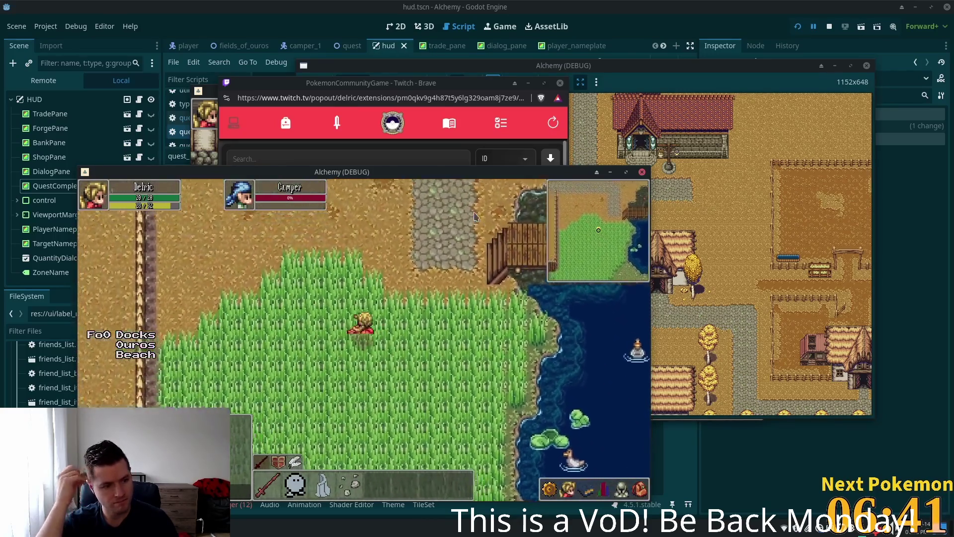
pyautogui.press('Up')
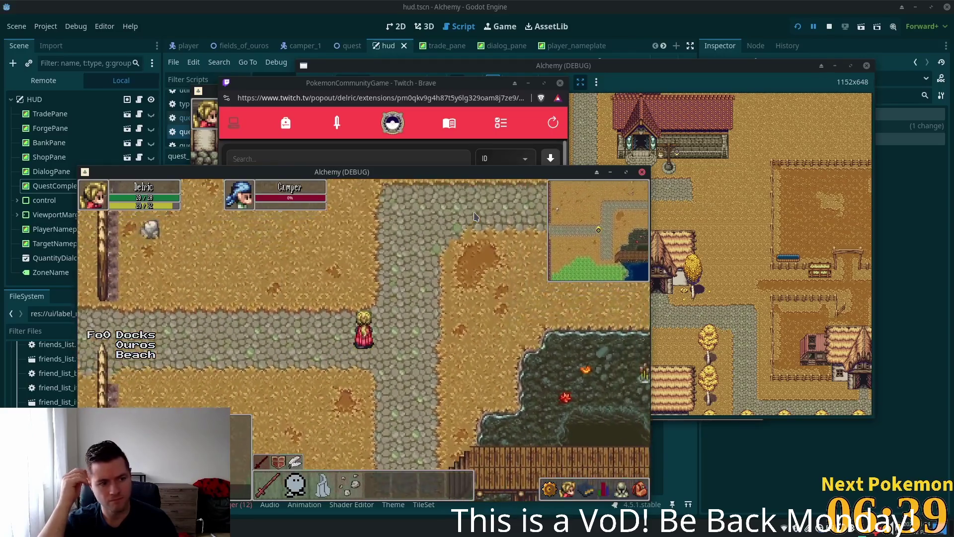
# - Walk west along the road into Ouros, past the junction to the road corner
pyautogui.press('Down')
pyautogui.press('Left')
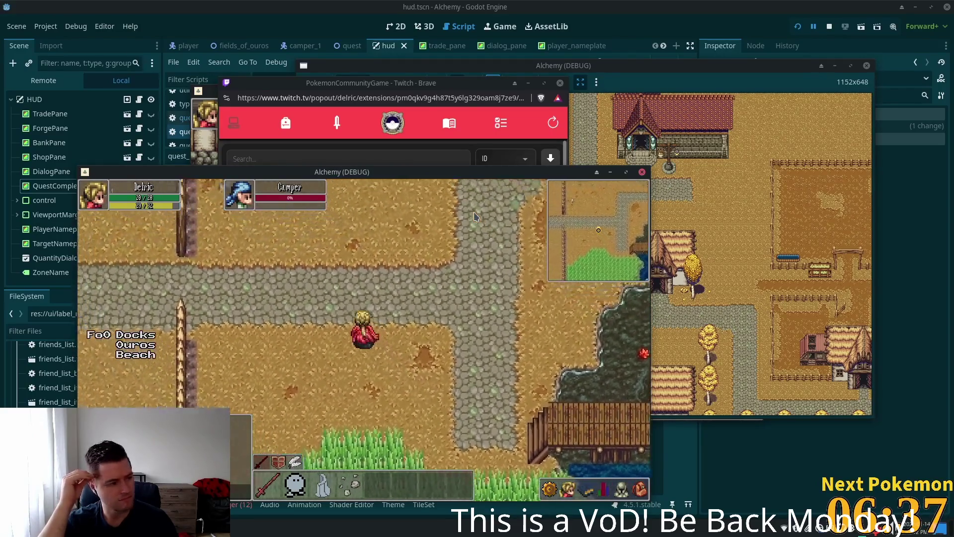
pyautogui.press('Up')
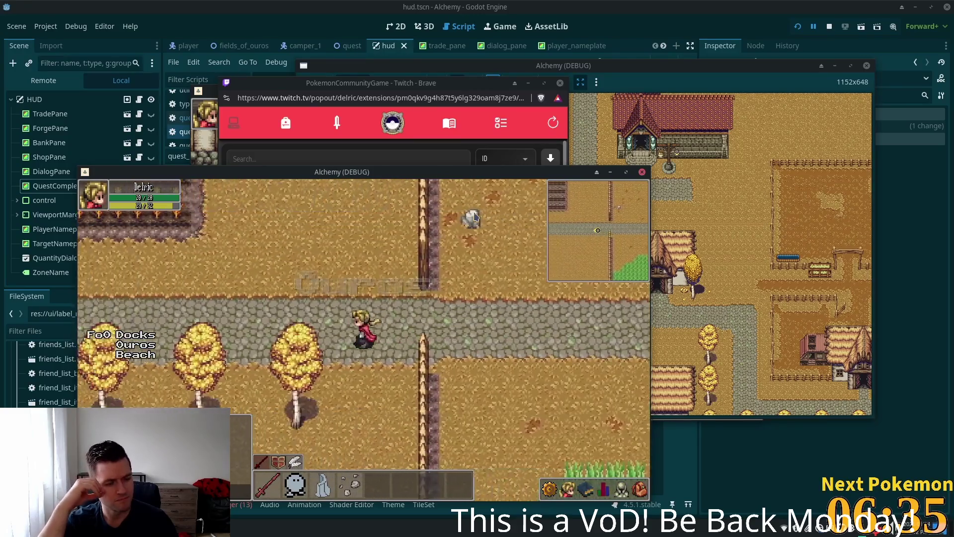
pyautogui.press('Left')
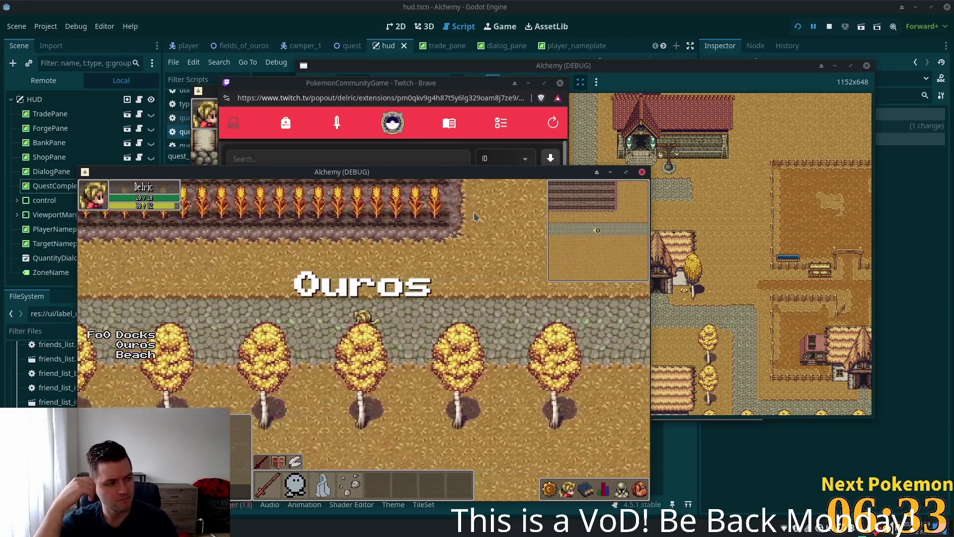
pyautogui.press('Left')
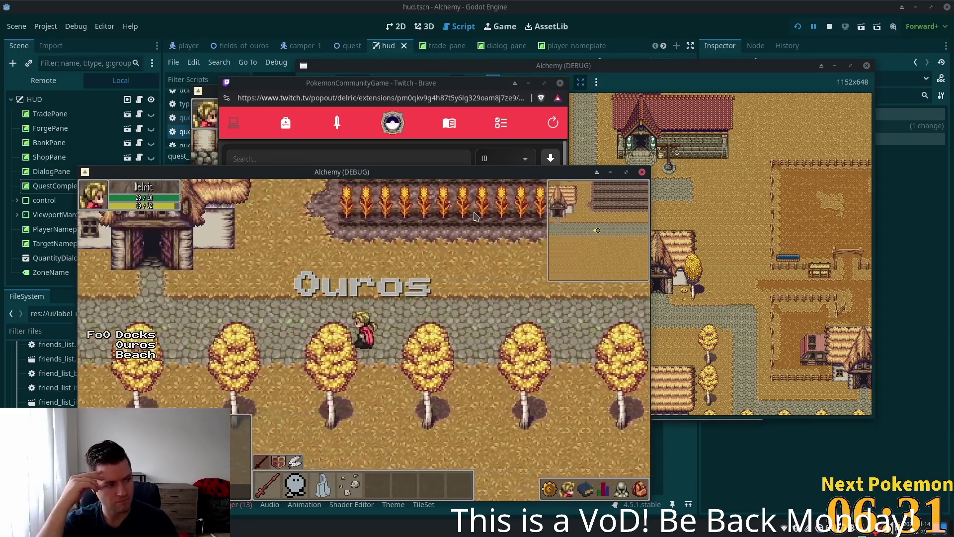
pyautogui.press('Left')
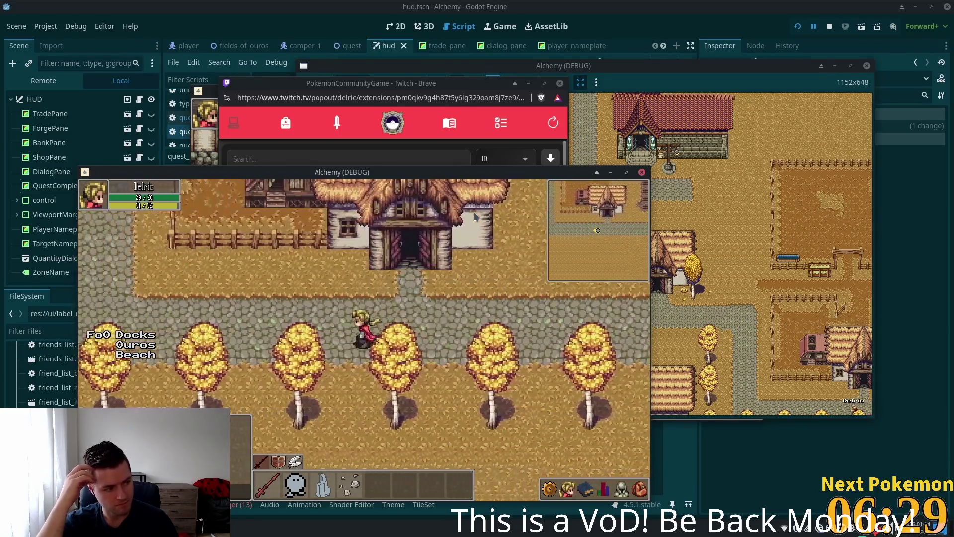
pyautogui.press('Left')
pyautogui.press('Up')
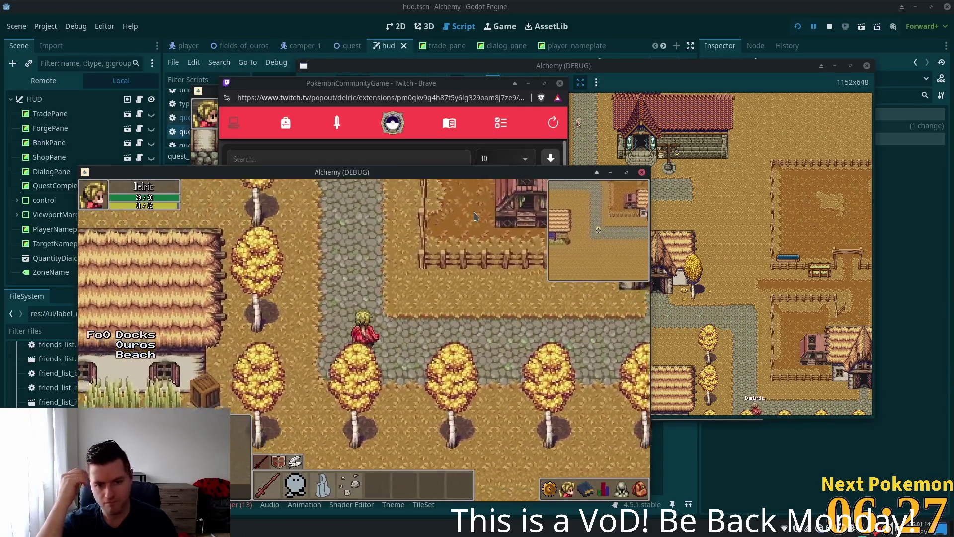
pyautogui.press('Left')
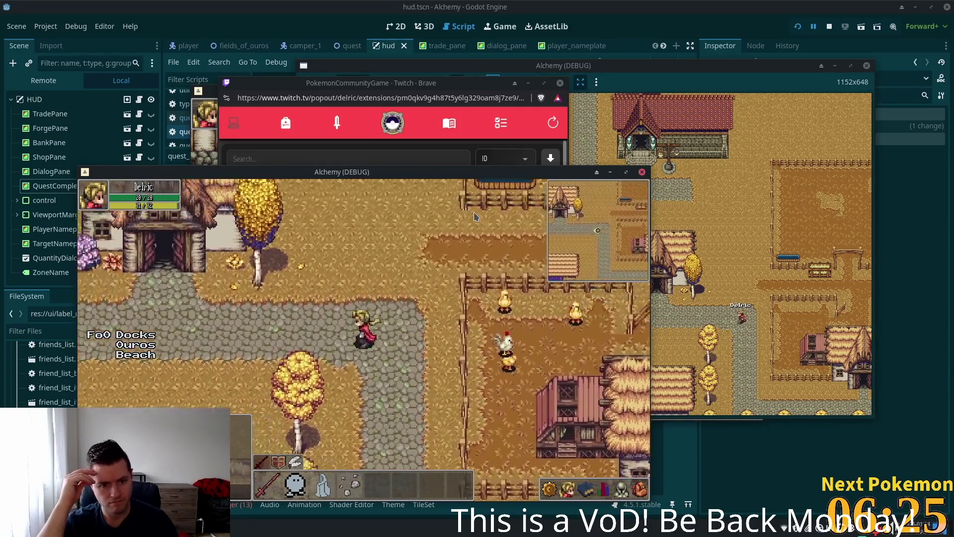
pyautogui.press('Left')
pyautogui.press('Left')
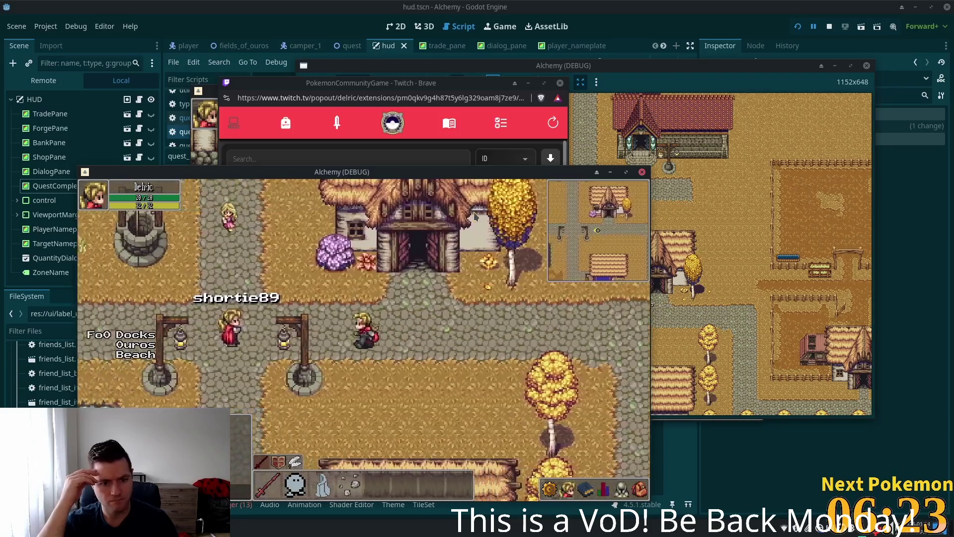
# - Head south past the thatched house, through Fields of Ouros onto the wooden docks
pyautogui.press('Down')
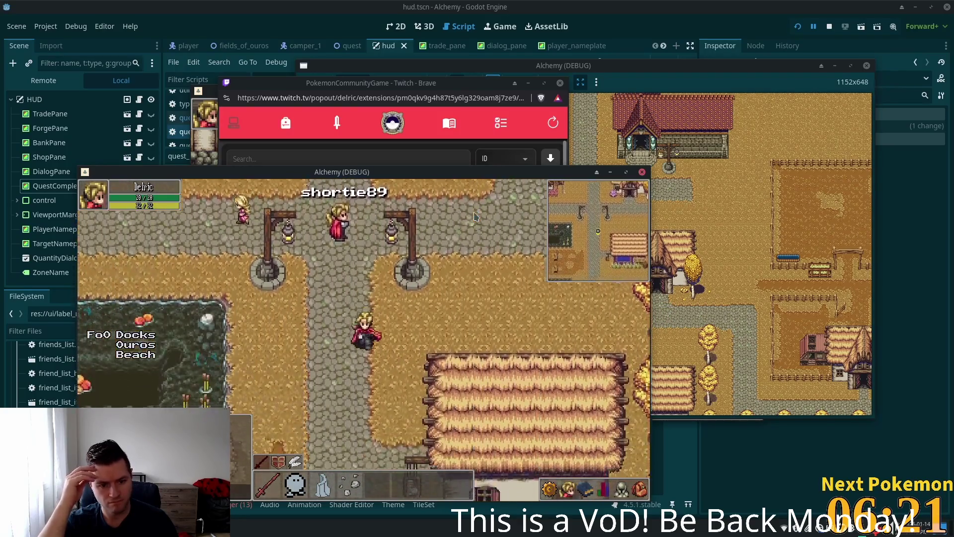
pyautogui.press('Down')
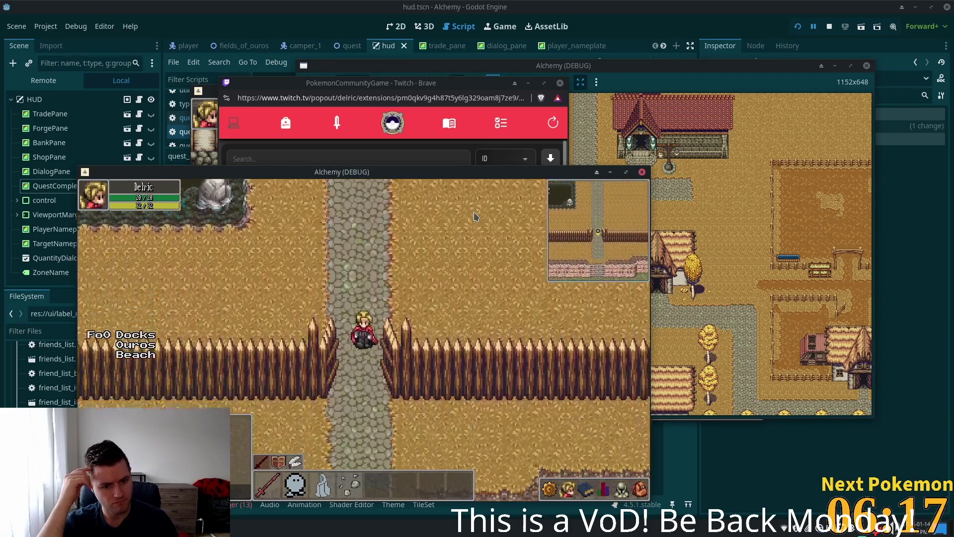
pyautogui.press('Down')
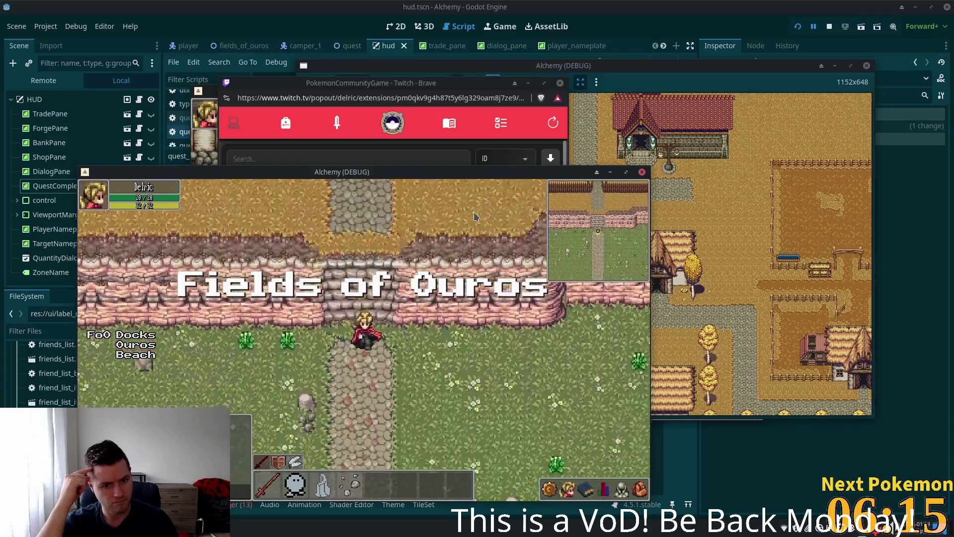
pyautogui.press('Down')
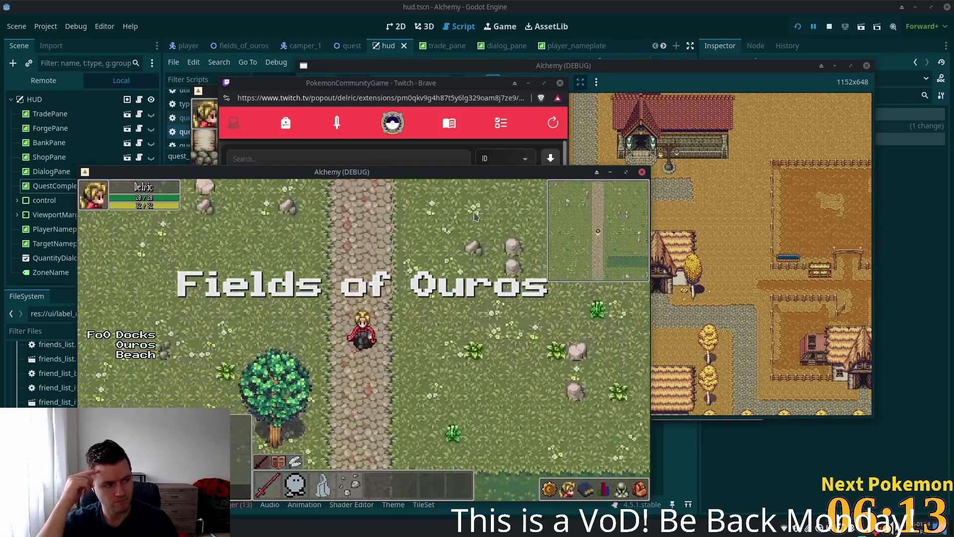
pyautogui.press('Down')
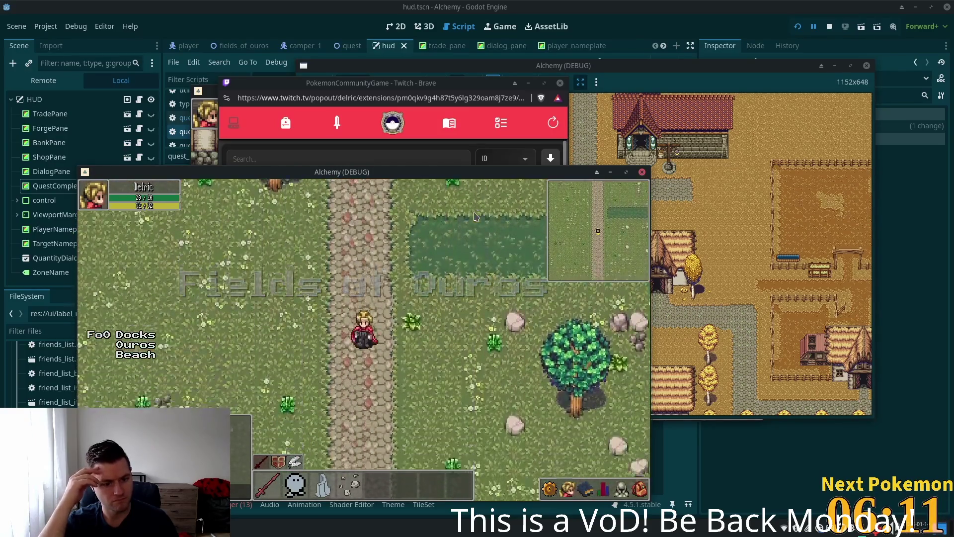
pyautogui.press('Down')
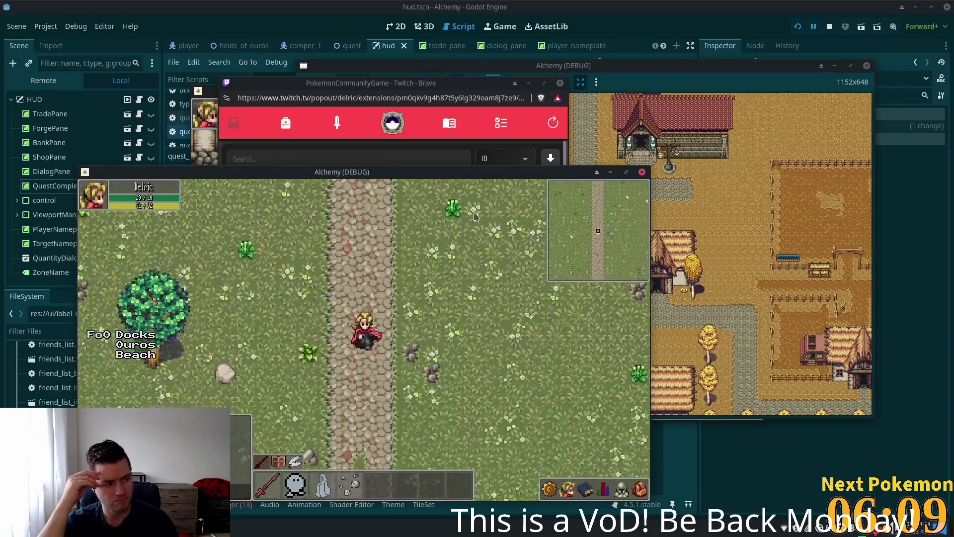
pyautogui.press('Down')
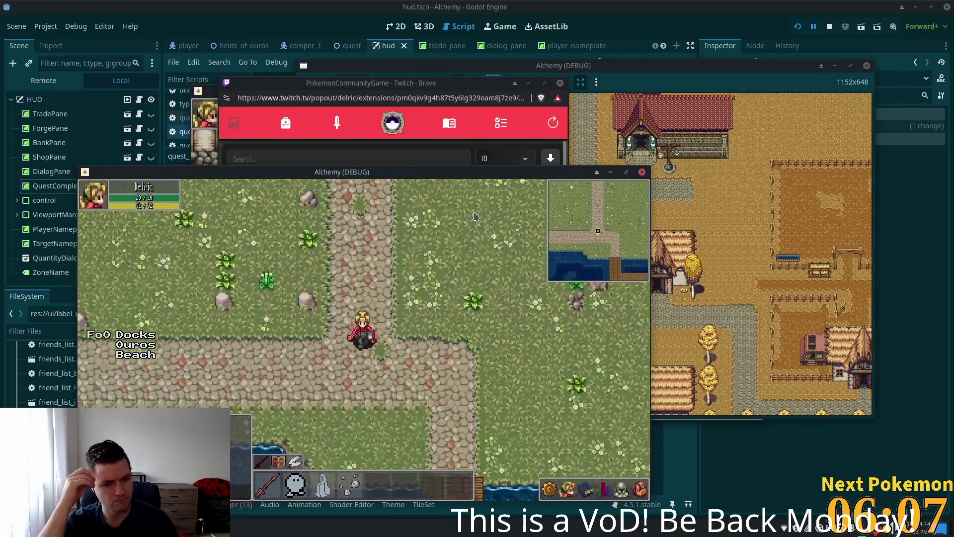
pyautogui.press('Left')
pyautogui.press('Right')
pyautogui.press('Down')
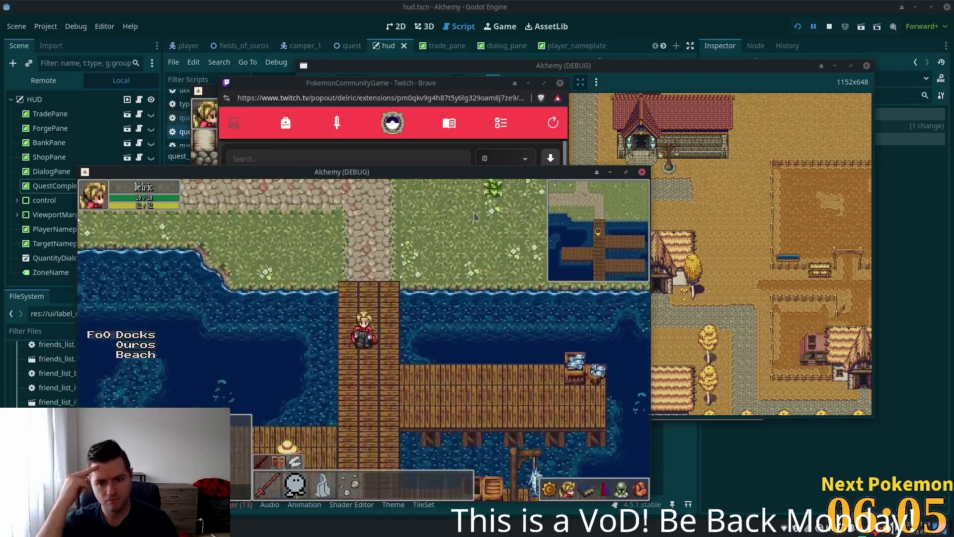
pyautogui.press('Down')
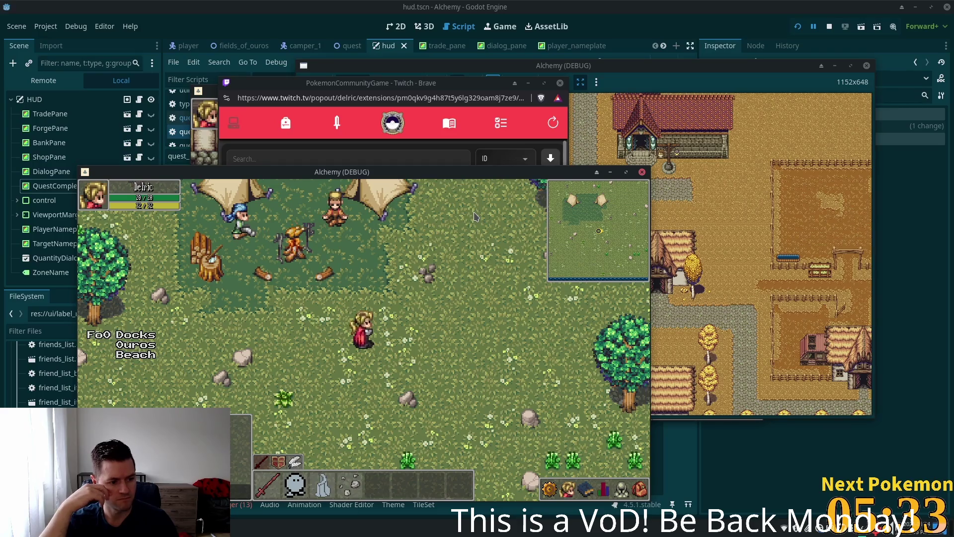
# - Walk the character up-right and then north across the meadow past the rocks
pyautogui.press('Right')
pyautogui.press('Up')
pyautogui.press('Right')
pyautogui.press('Up')
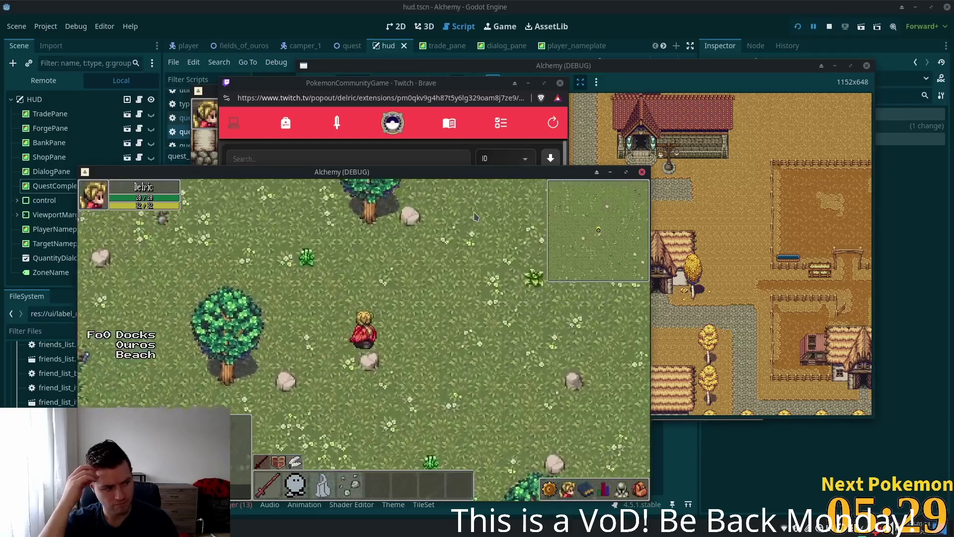
pyautogui.press('Right')
pyautogui.press('Up')
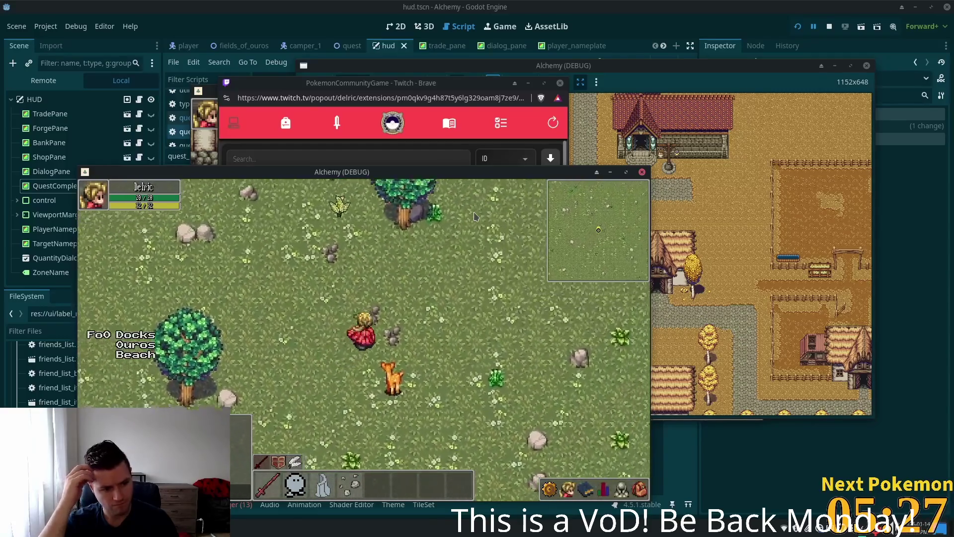
pyautogui.press('Right')
pyautogui.press('Up')
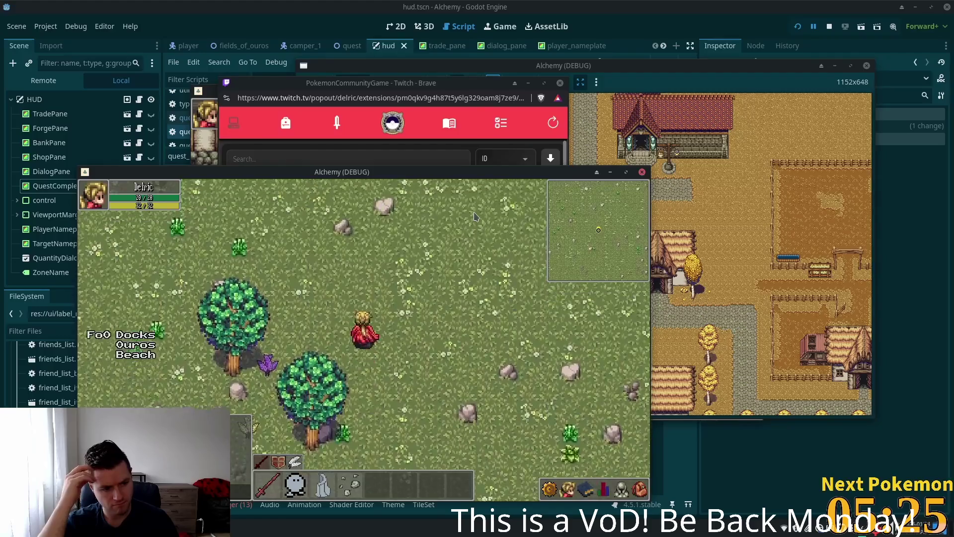
pyautogui.press('Up')
pyautogui.press('Up')
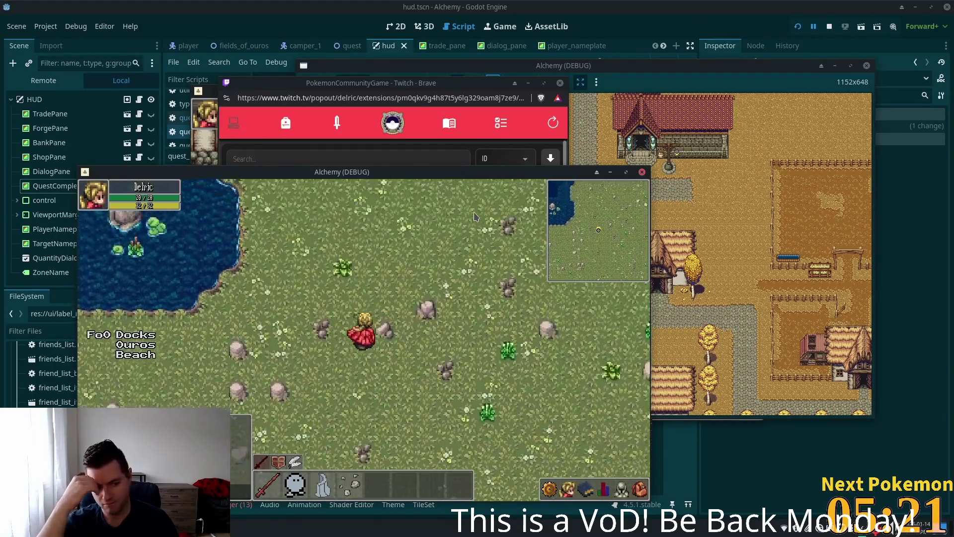
pyautogui.press('Up')
pyautogui.press('Up')
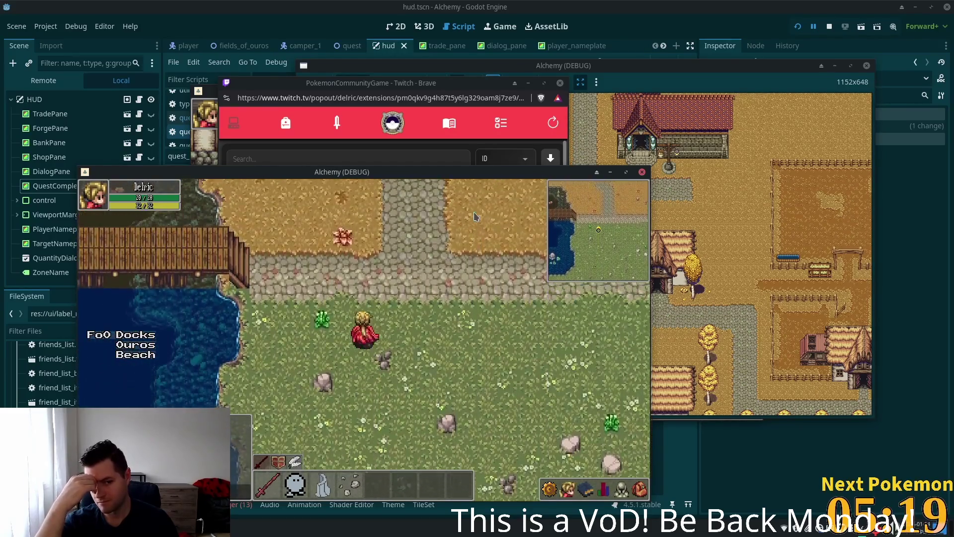
# - Cross the dock bridge westward, through the tall grass, and up the cobblestone path into Ouros
pyautogui.press('Left')
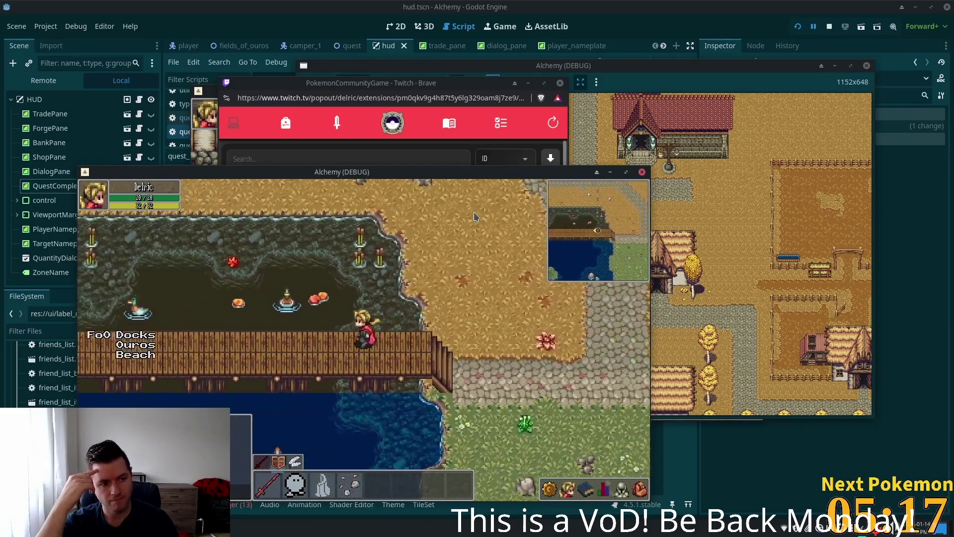
pyautogui.press('Left')
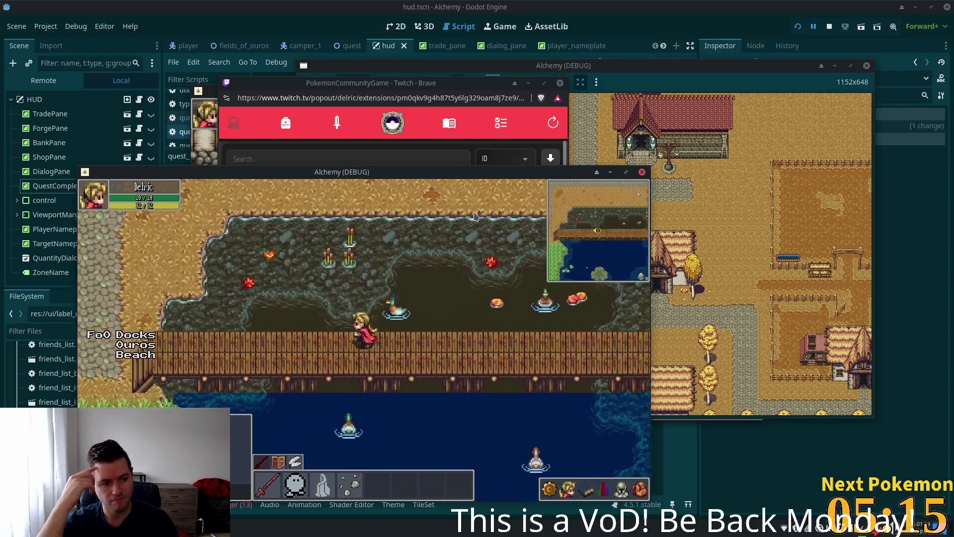
pyautogui.press('Left')
pyautogui.press('Down')
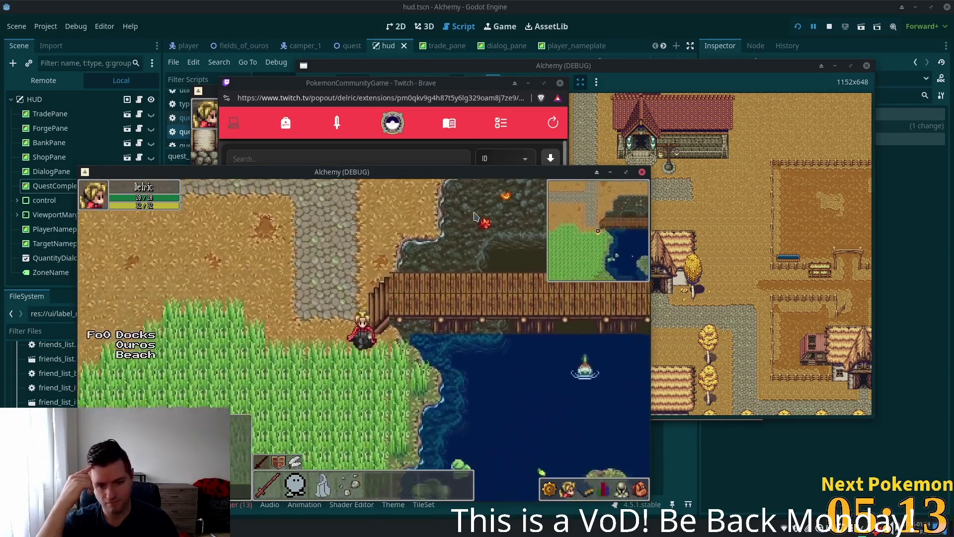
pyautogui.press('Left')
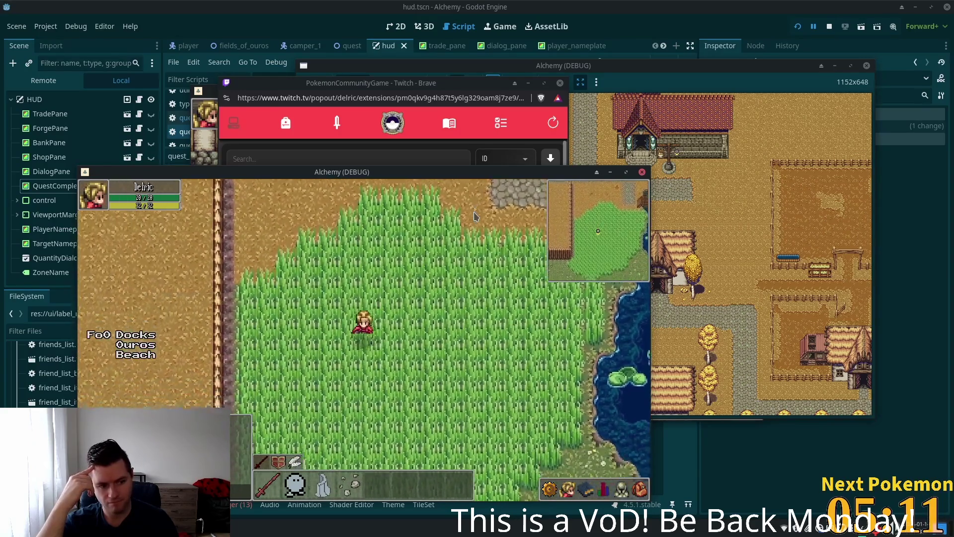
pyautogui.press('Down')
pyautogui.press('Left')
pyautogui.press('Up')
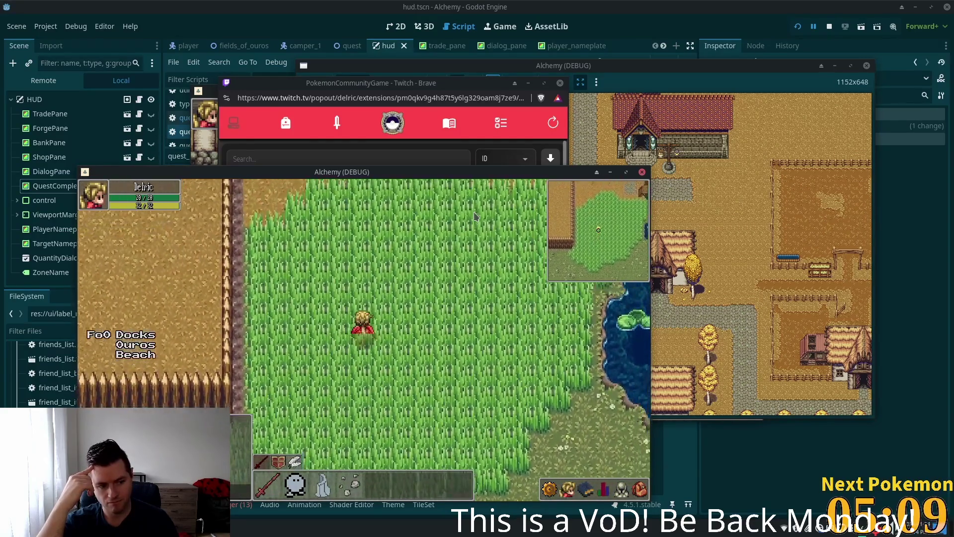
pyautogui.press('Up')
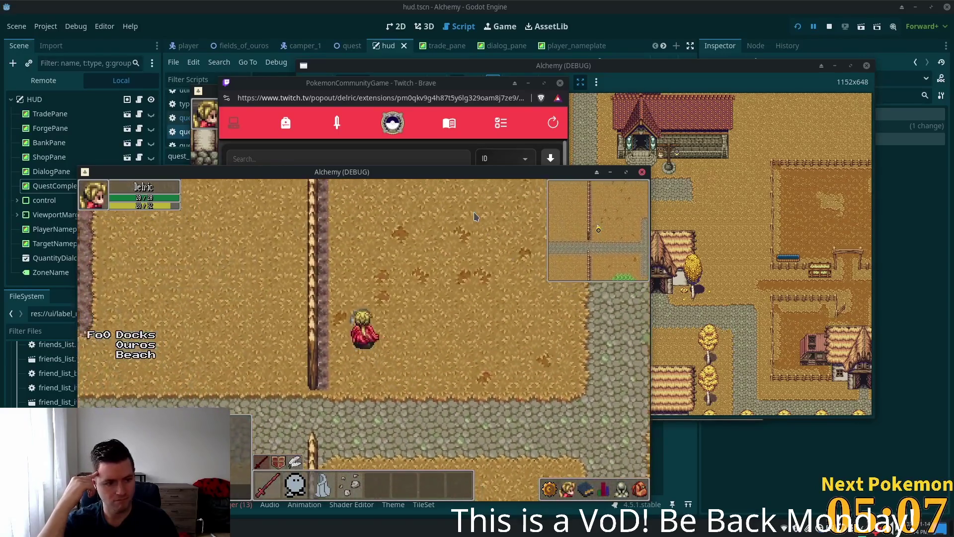
pyautogui.press('Left')
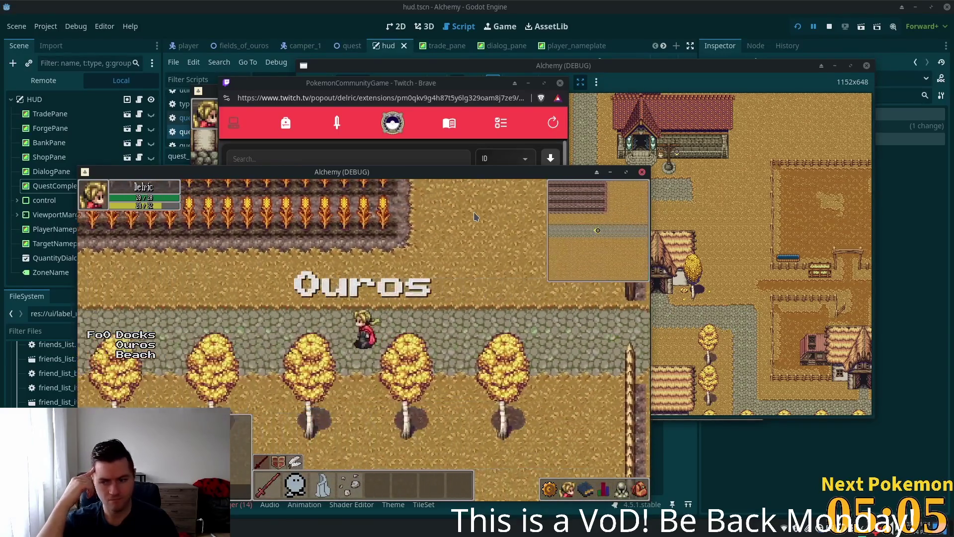
# - Walk west along the Ouros road, past the house and well, onto the stone bridge
pyautogui.press('Left')
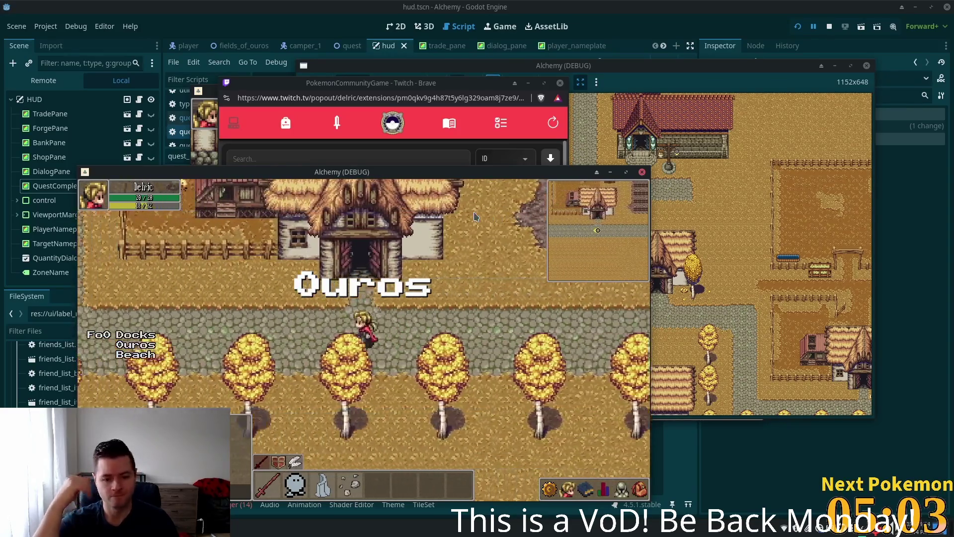
pyautogui.press('Left')
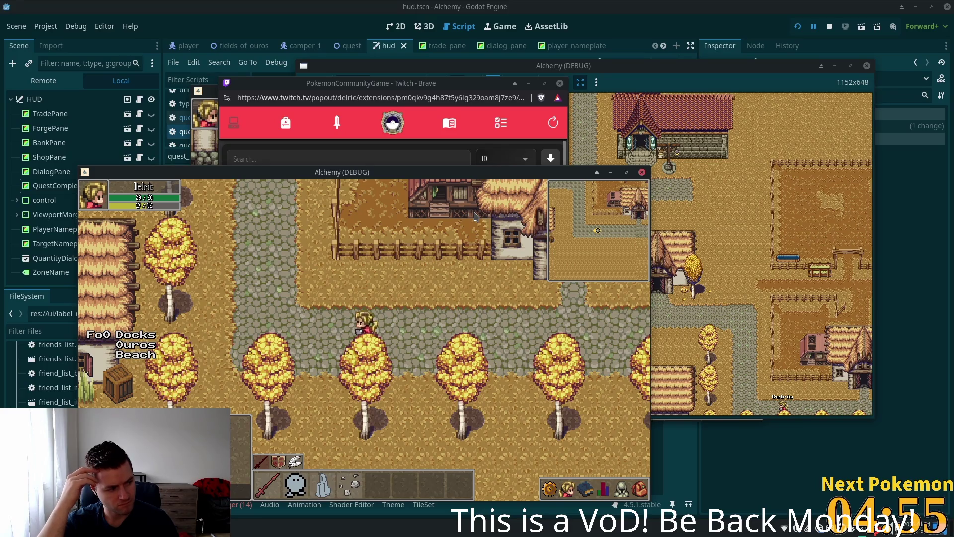
pyautogui.press('Left')
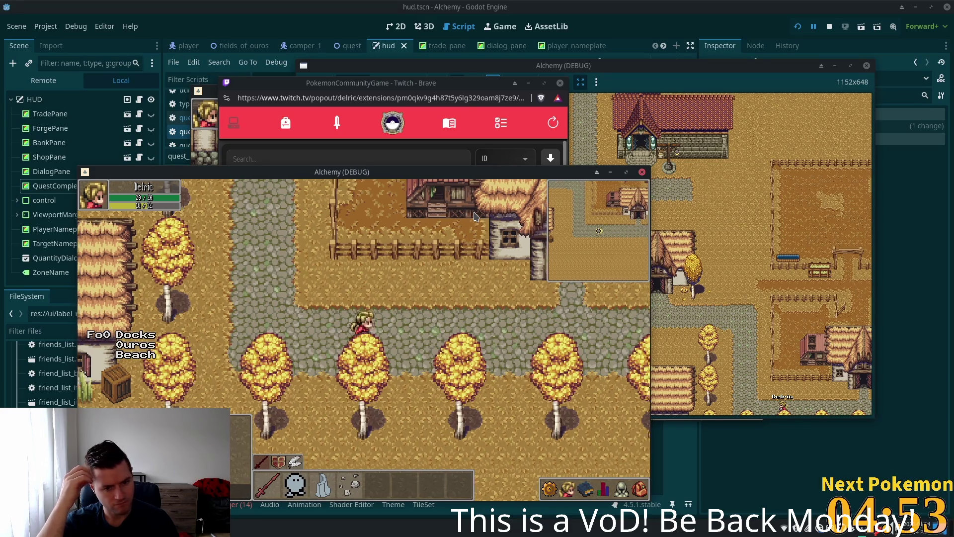
pyautogui.press('Up')
pyautogui.press('Up')
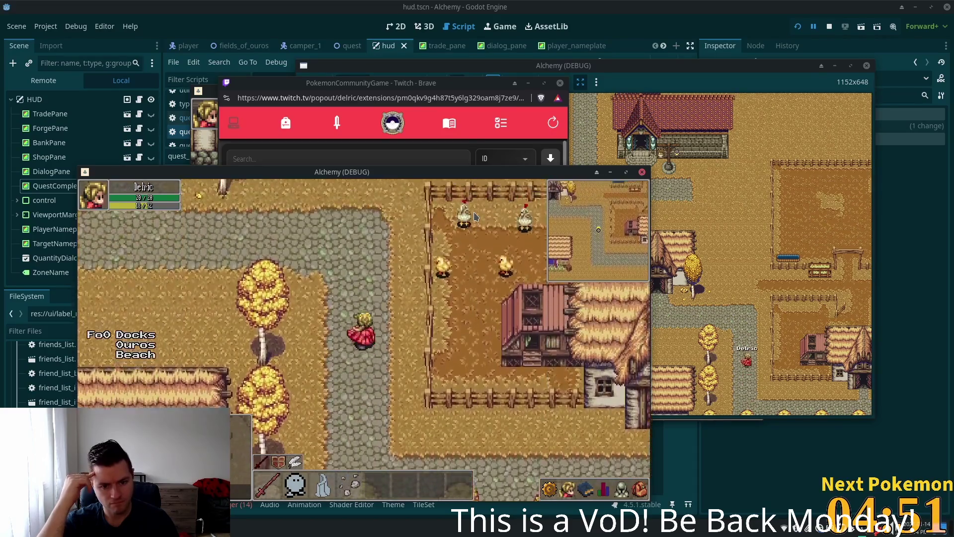
pyautogui.press('Right')
pyautogui.press('Left')
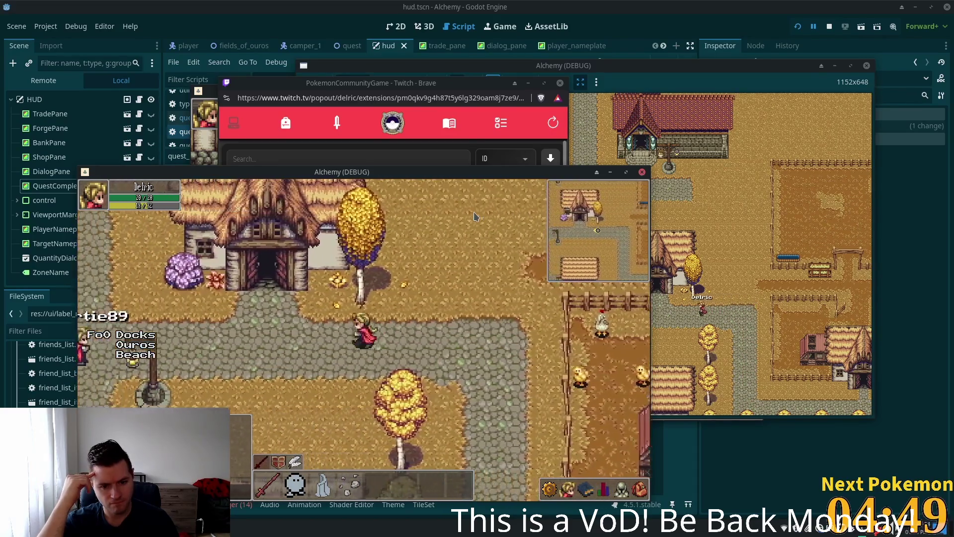
pyautogui.press('Left')
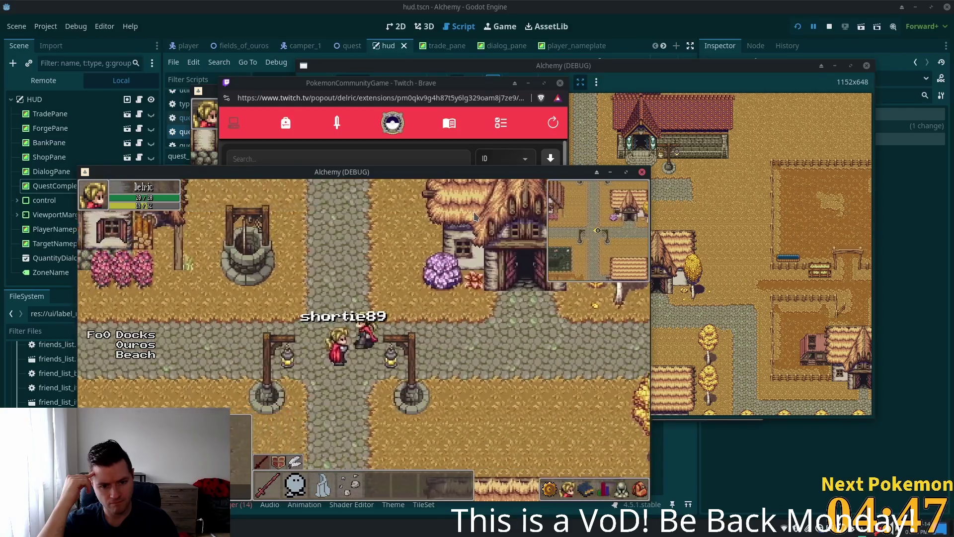
pyautogui.press('Left')
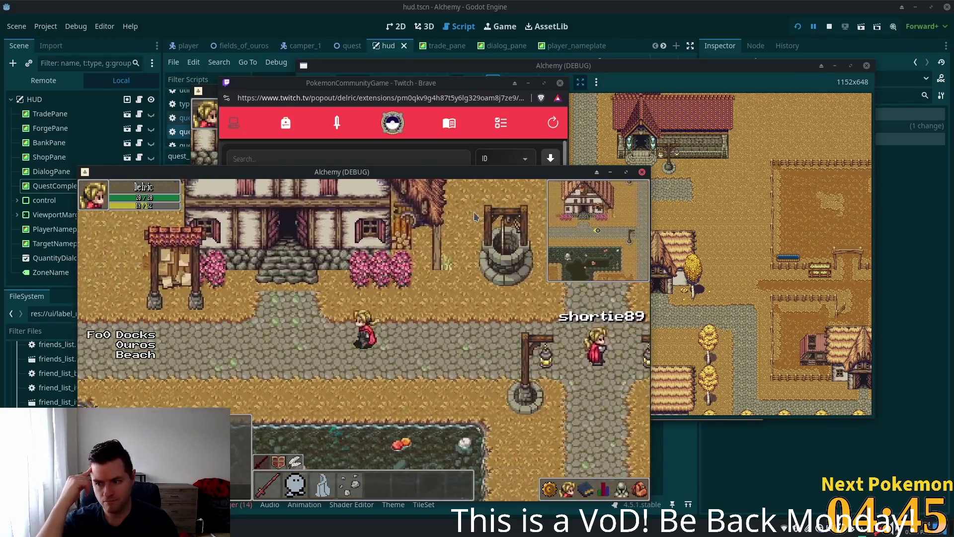
pyautogui.press('Left')
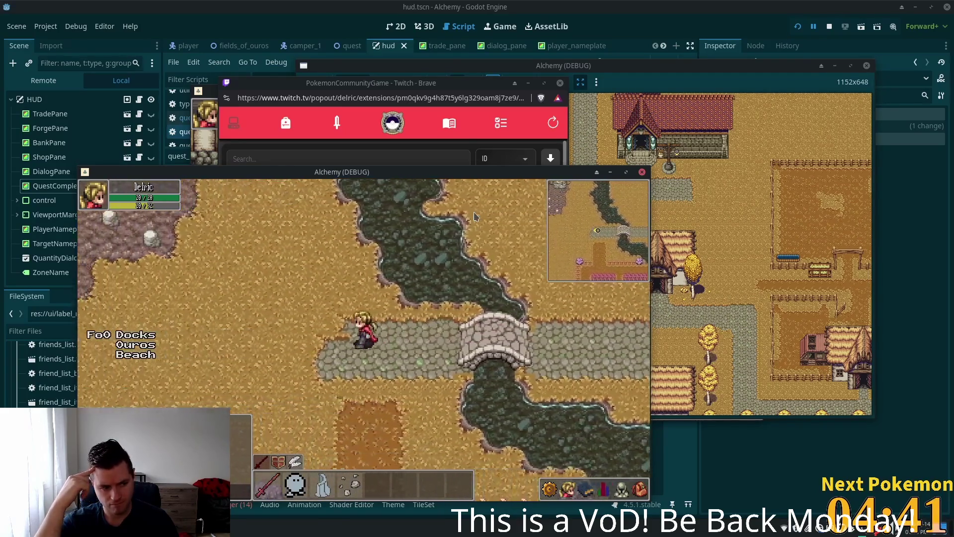
# - Cross the bridge and walk the character west and north along the cliffs toward the yellow tree
pyautogui.press('Up')
pyautogui.press('Down')
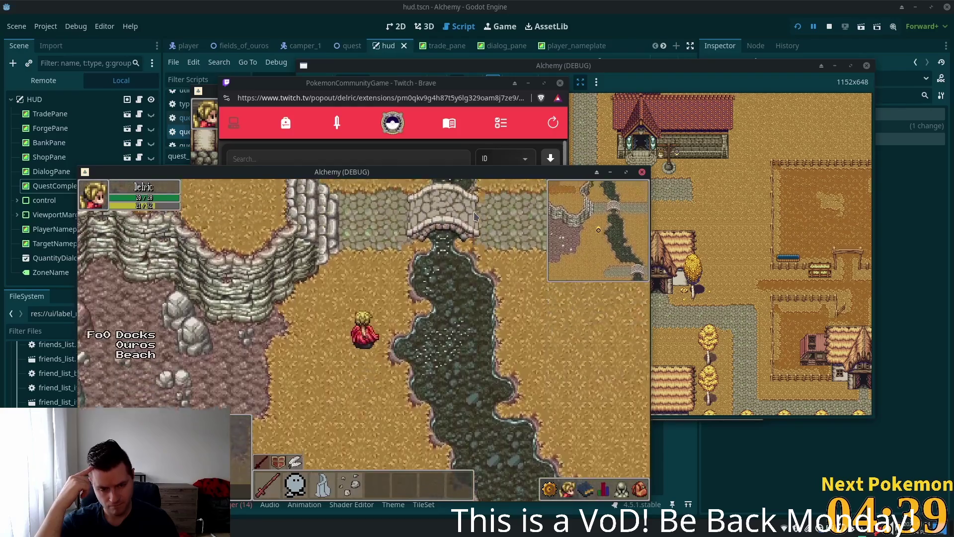
pyautogui.press('Left')
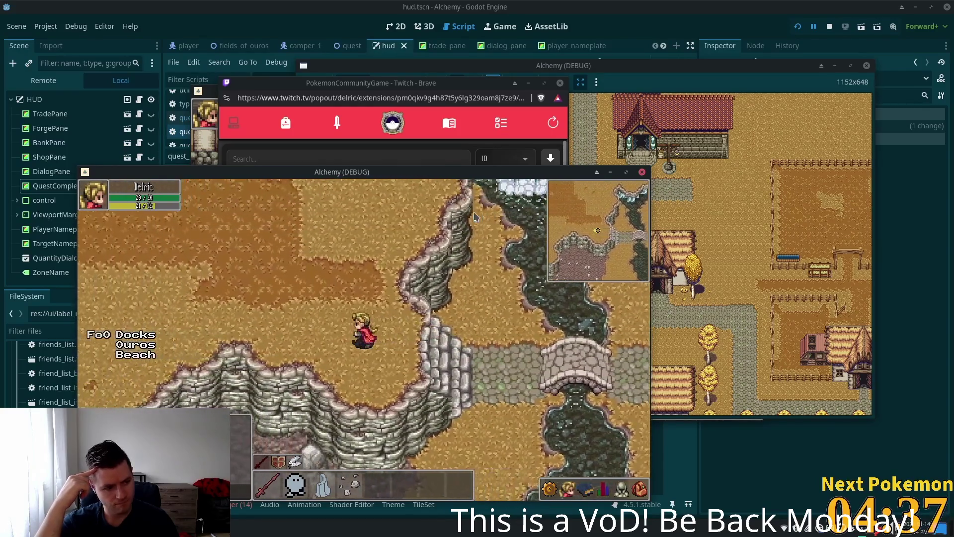
pyautogui.press('Up')
pyautogui.press('Up')
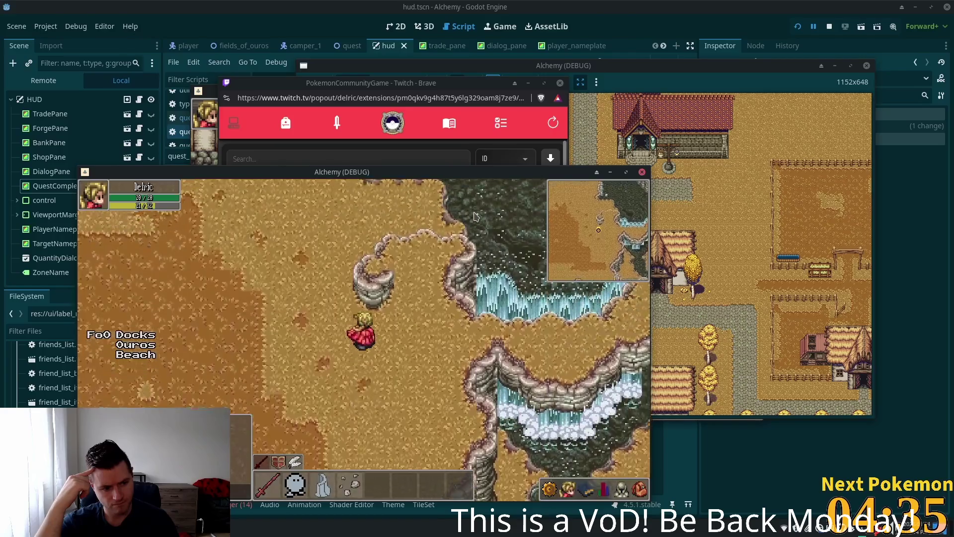
pyautogui.press('Left')
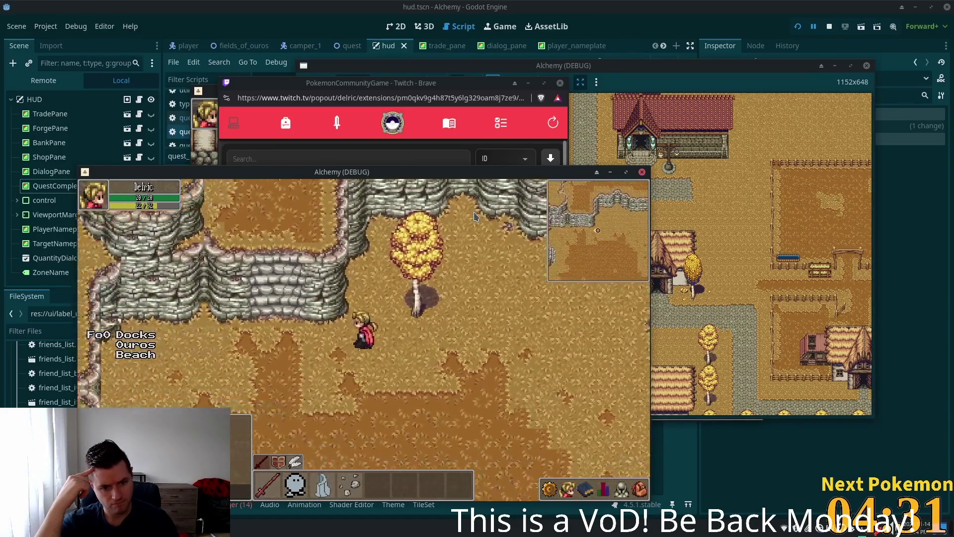
pyautogui.press('Up')
pyautogui.press('Up')
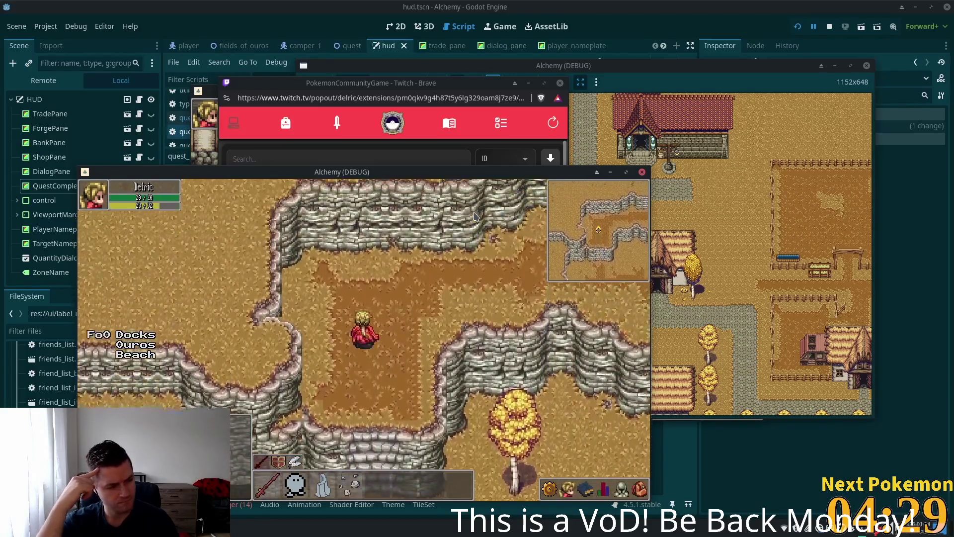
pyautogui.press('Left')
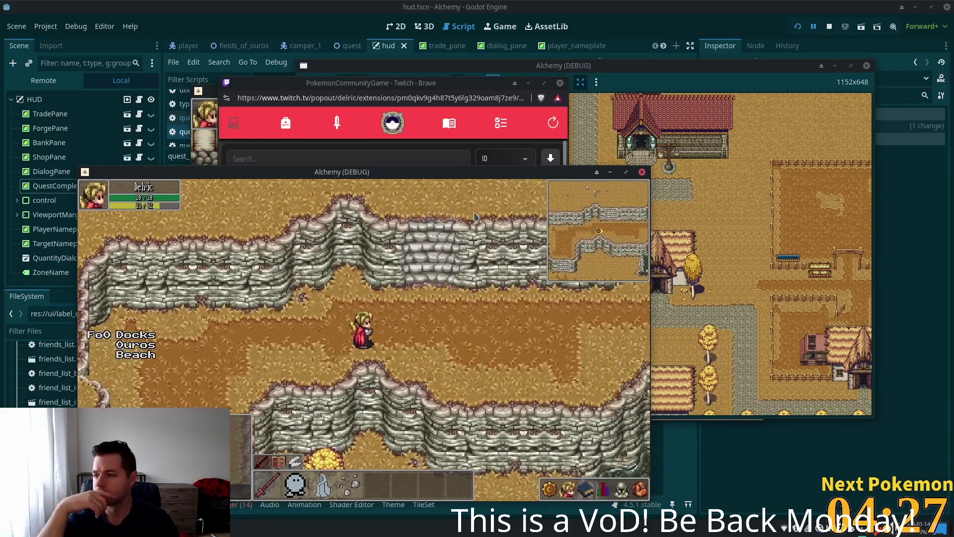
# - Walk south past the cliffs, east to the crossroads, then south along the cobblestone path
pyautogui.press('Down')
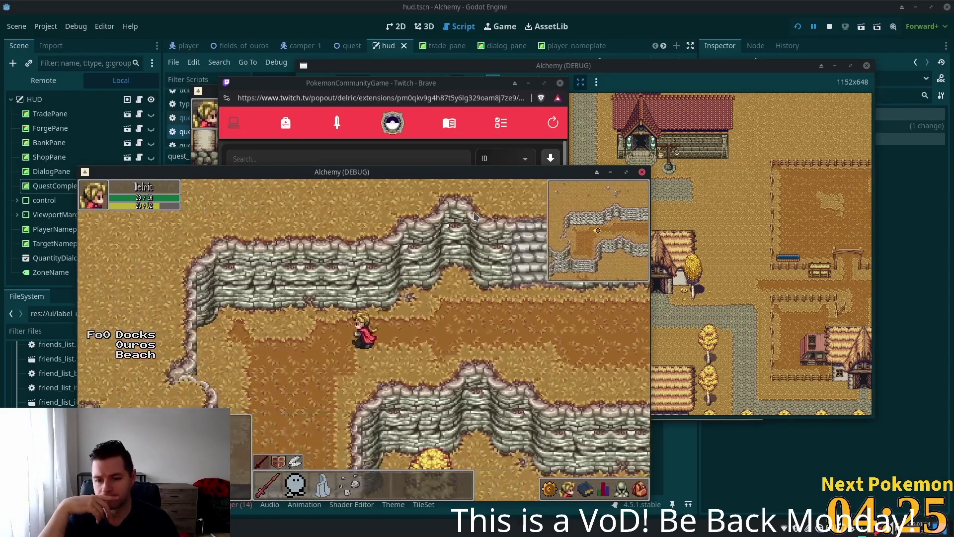
pyautogui.press('Down')
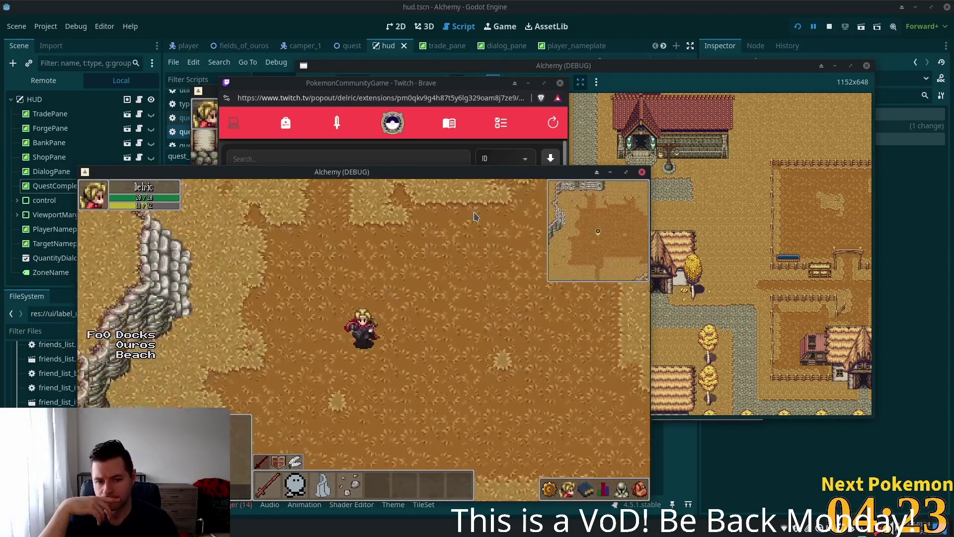
pyautogui.press('Right')
pyautogui.press('Down')
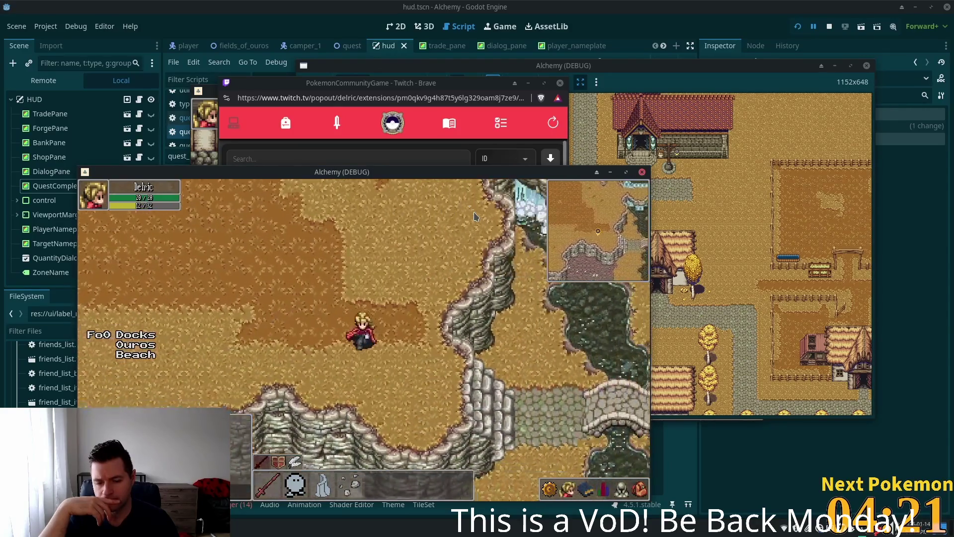
pyautogui.press('Left')
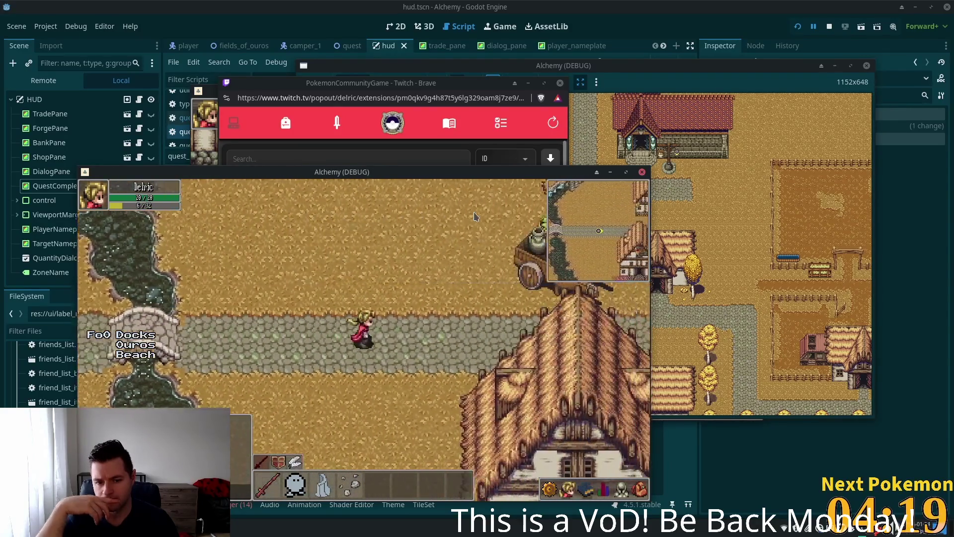
pyautogui.press('Right')
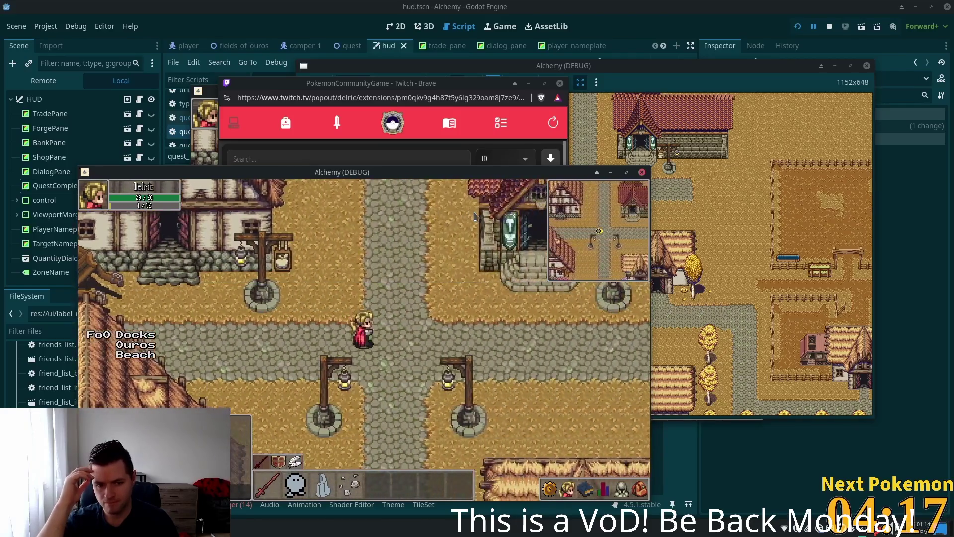
pyautogui.press('Down')
pyautogui.press('Down')
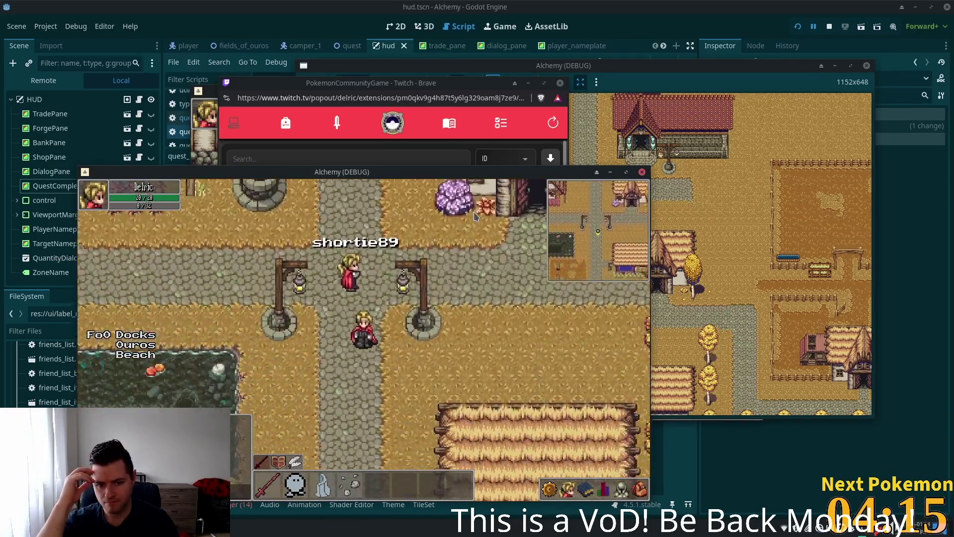
pyautogui.press('Down')
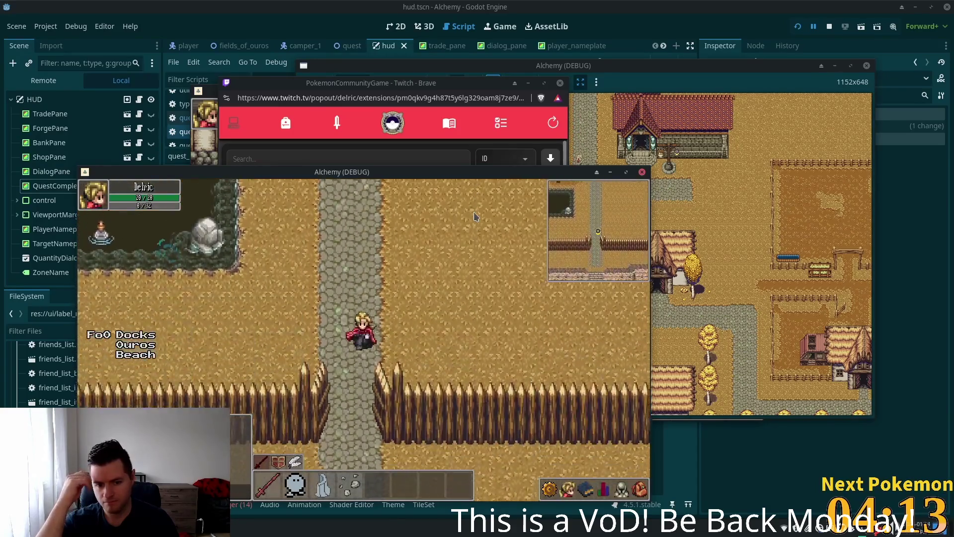
pyautogui.press('Down')
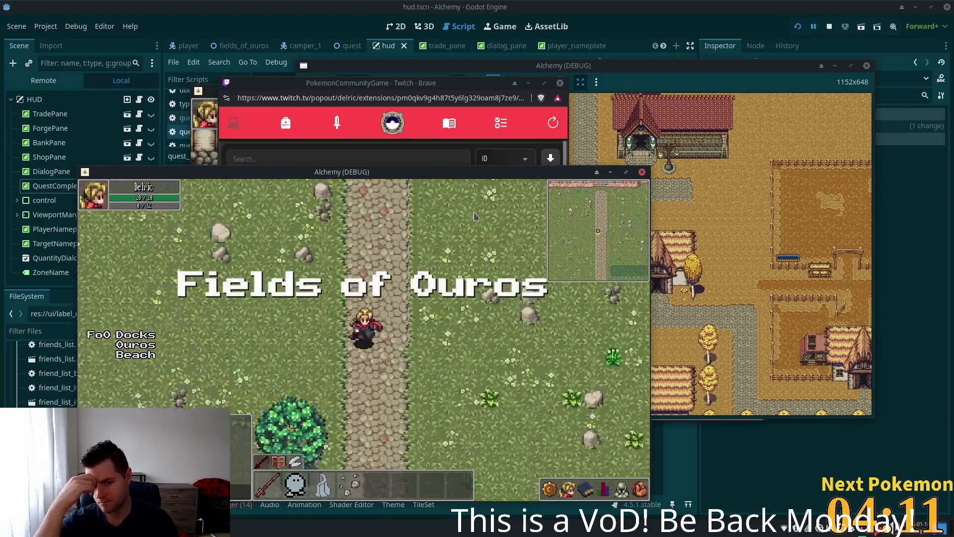
# - Walk the character east across the fields past the stone fence toward the tent camp
pyautogui.press('Down')
pyautogui.press('Right')
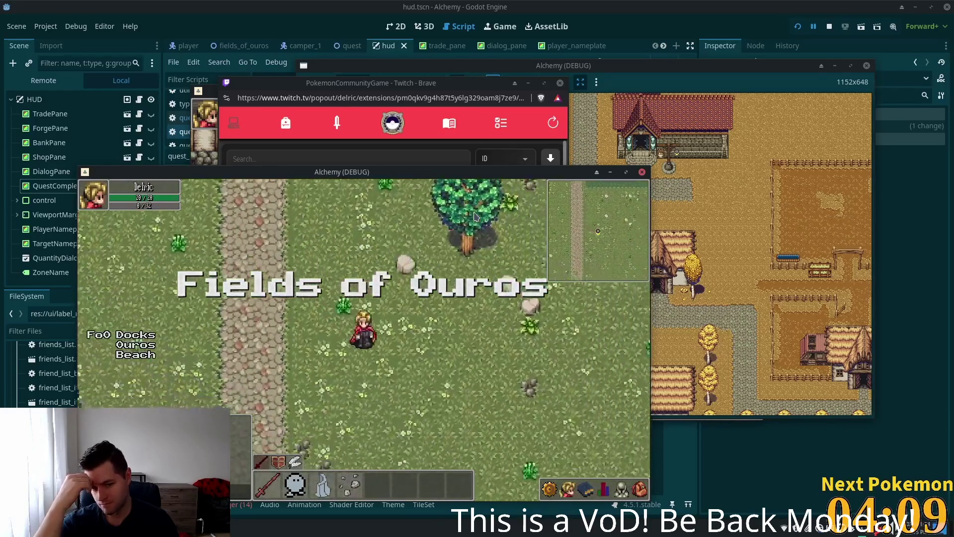
pyautogui.press('Up')
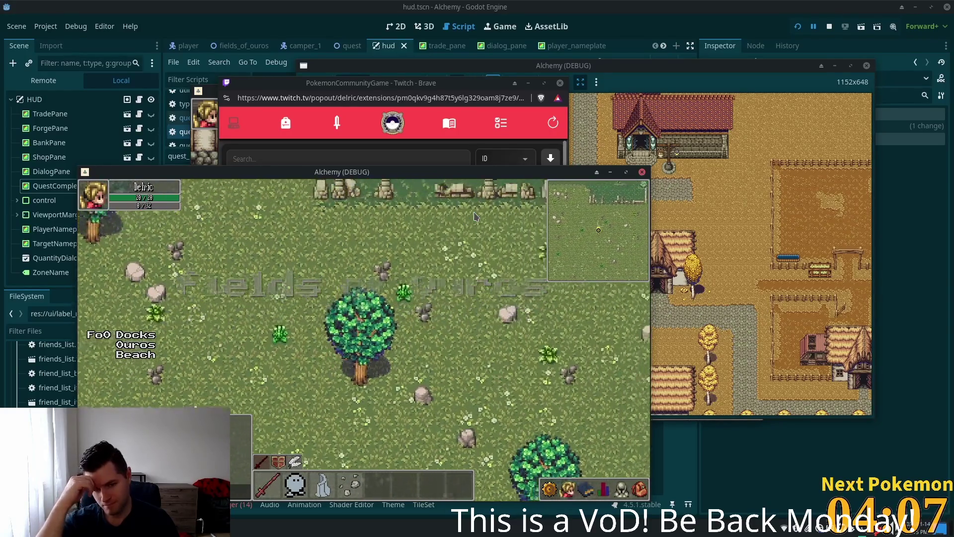
pyautogui.press('Right')
pyautogui.press('Down')
pyautogui.press('Right')
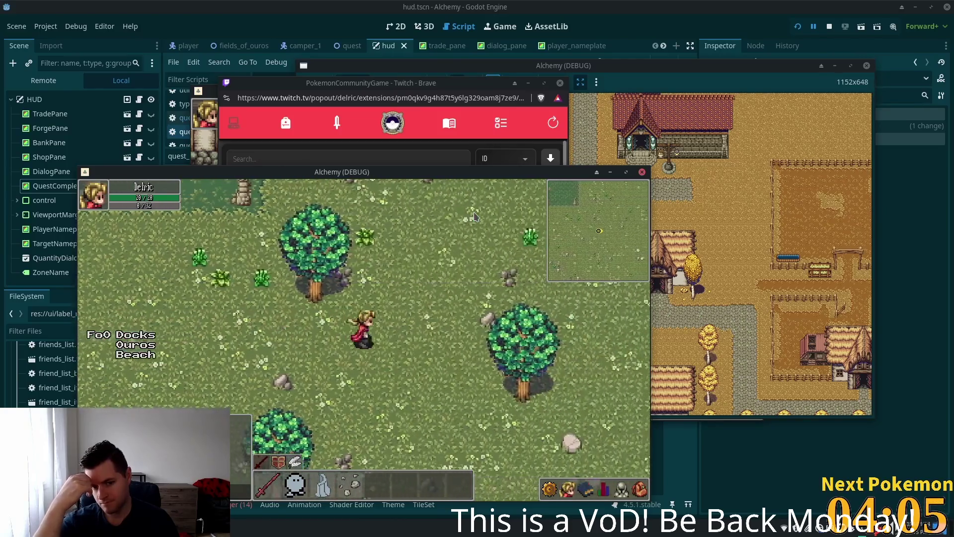
pyautogui.press('Right')
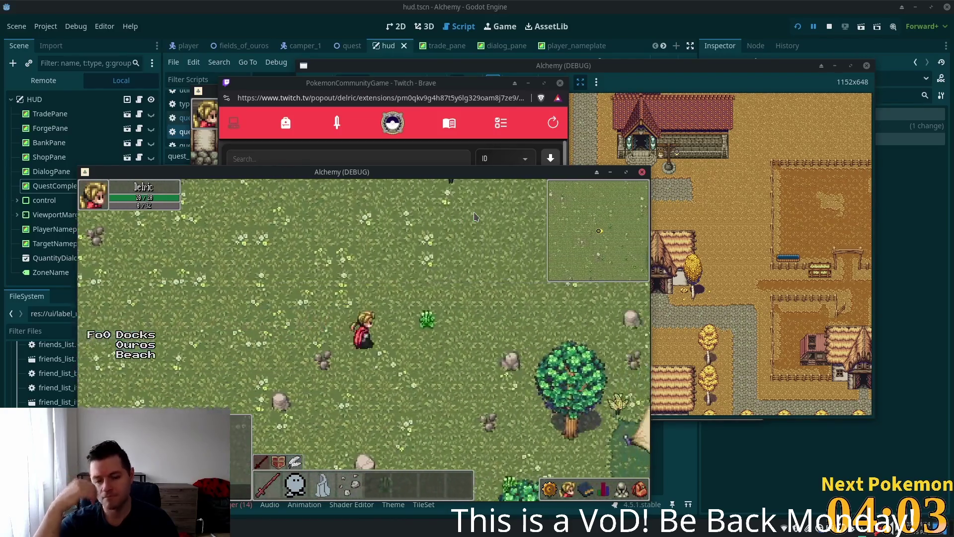
pyautogui.press('Right')
pyautogui.press('Down')
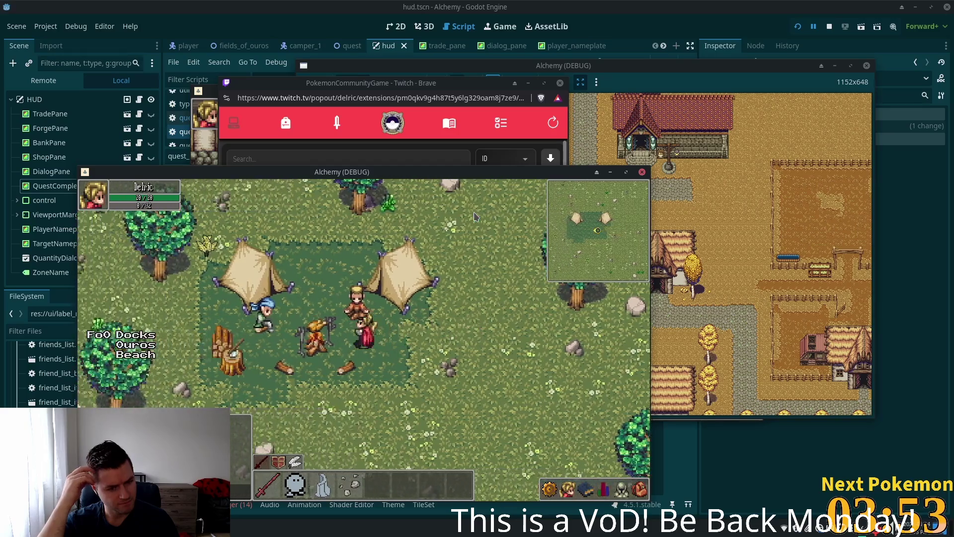
# - Move through the camp among the tents, then walk south to the shoreline
pyautogui.press('w')
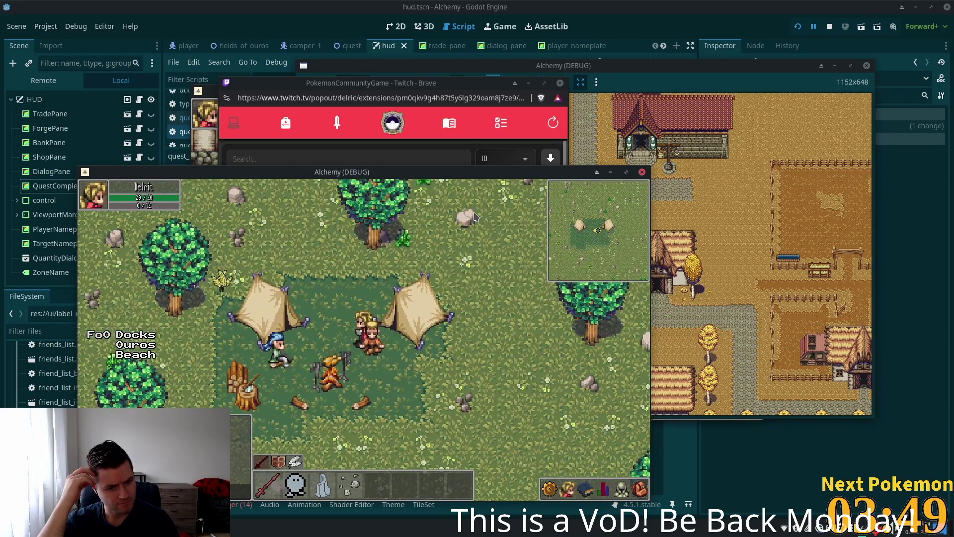
pyautogui.press('s')
pyautogui.press('d')
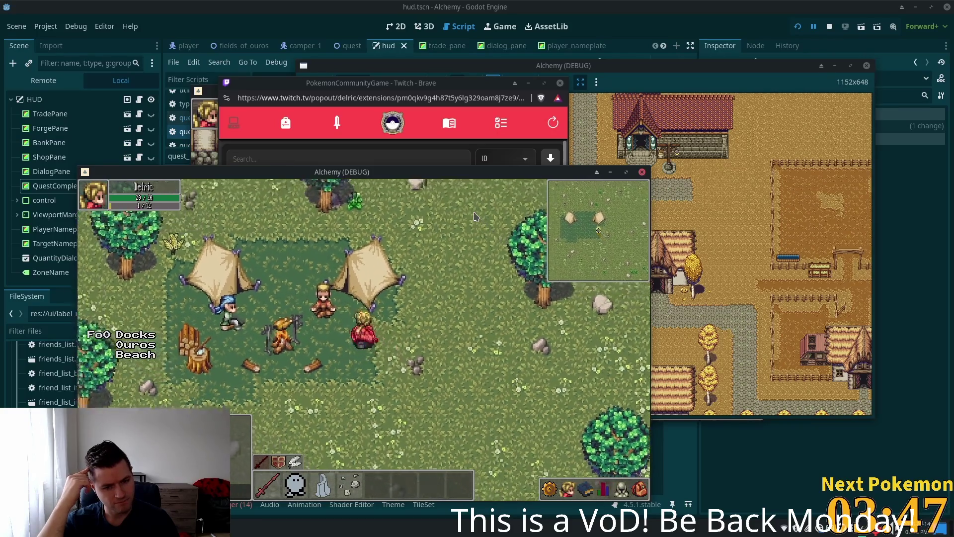
pyautogui.press('w')
pyautogui.press('a')
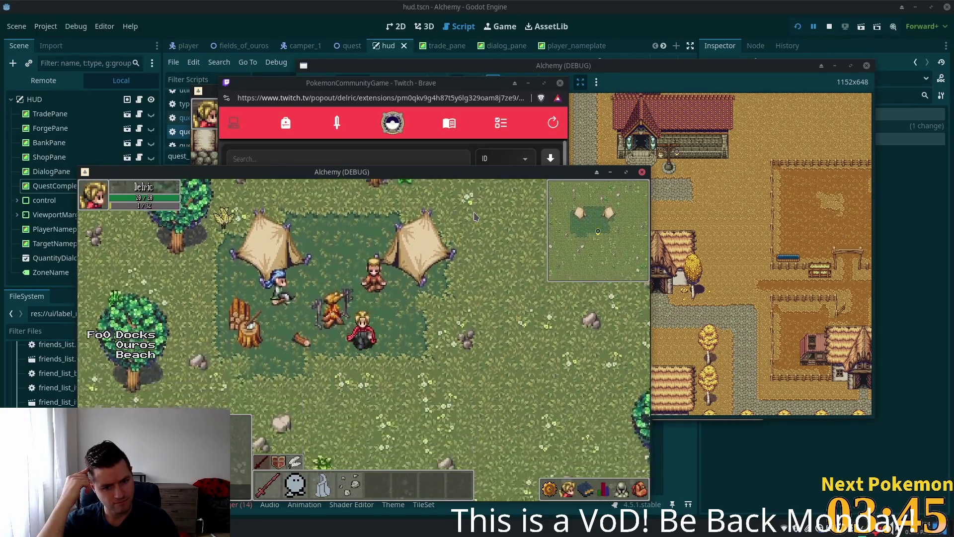
pyautogui.press('s')
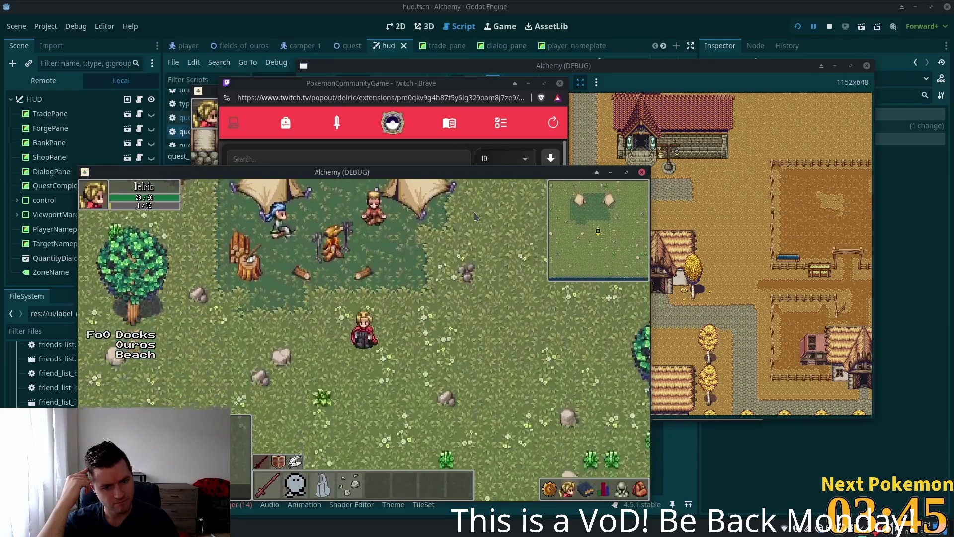
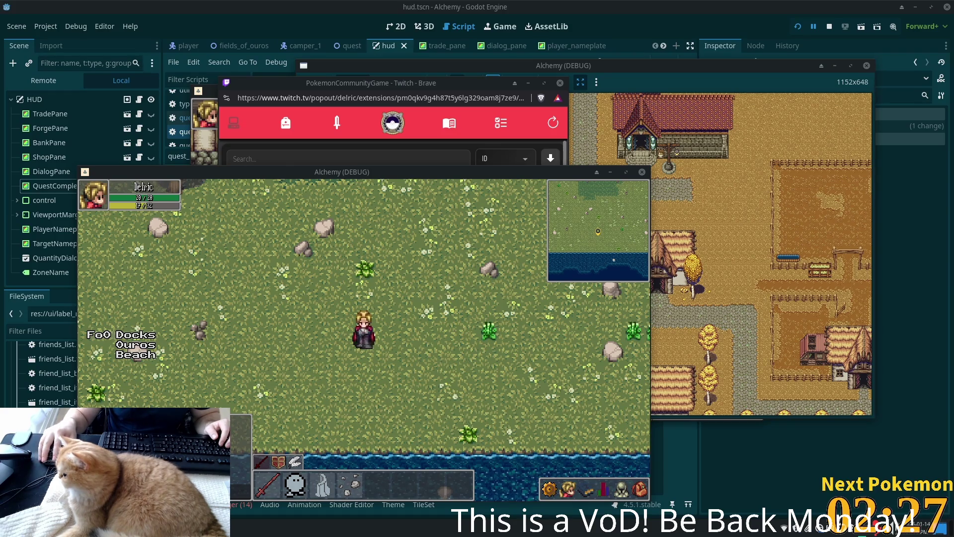
# - Walk the character south, north, then east around the grassy field, then bring up the app search
pyautogui.press('s')
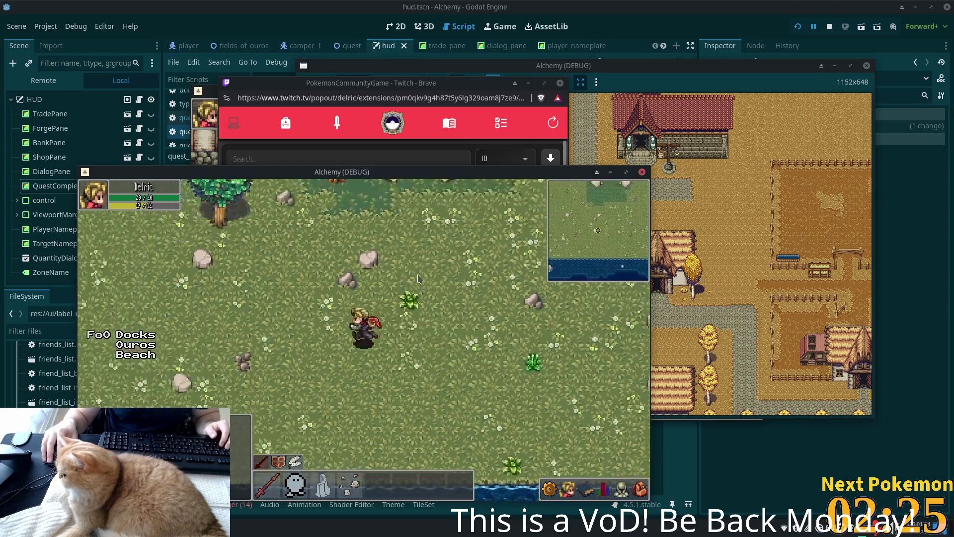
pyautogui.press('w')
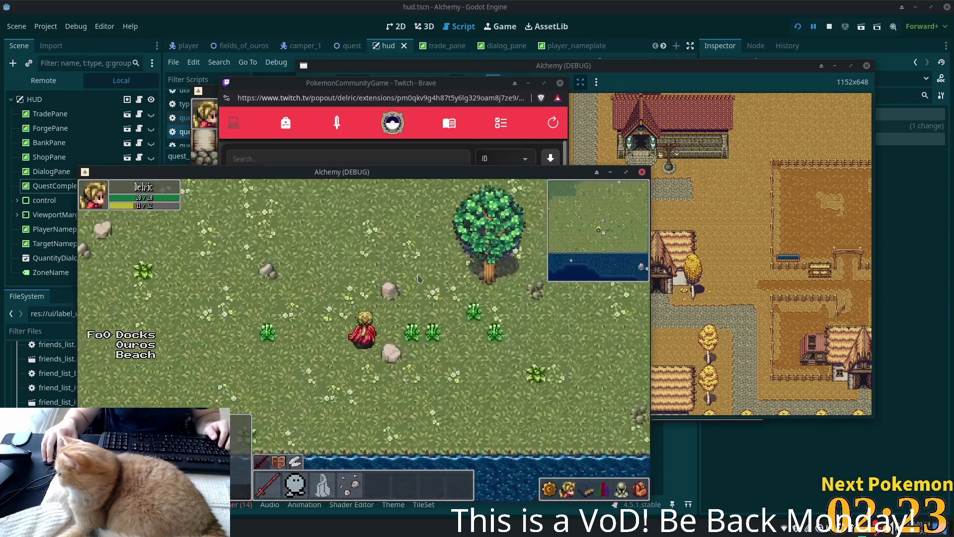
pyautogui.press('d')
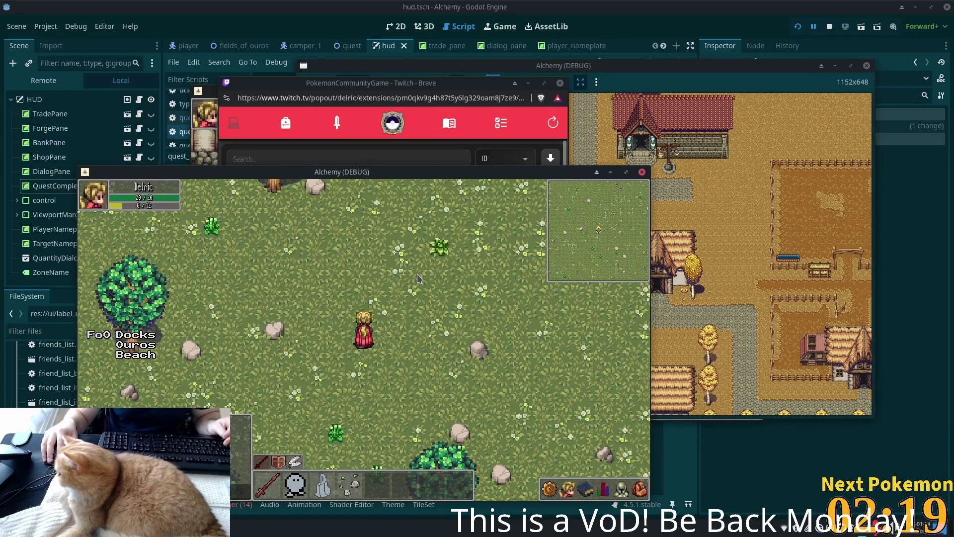
pyautogui.press('super')
# - Launch Steam from the 'st' search results and drag its window off screen
pyautogui.write('st')
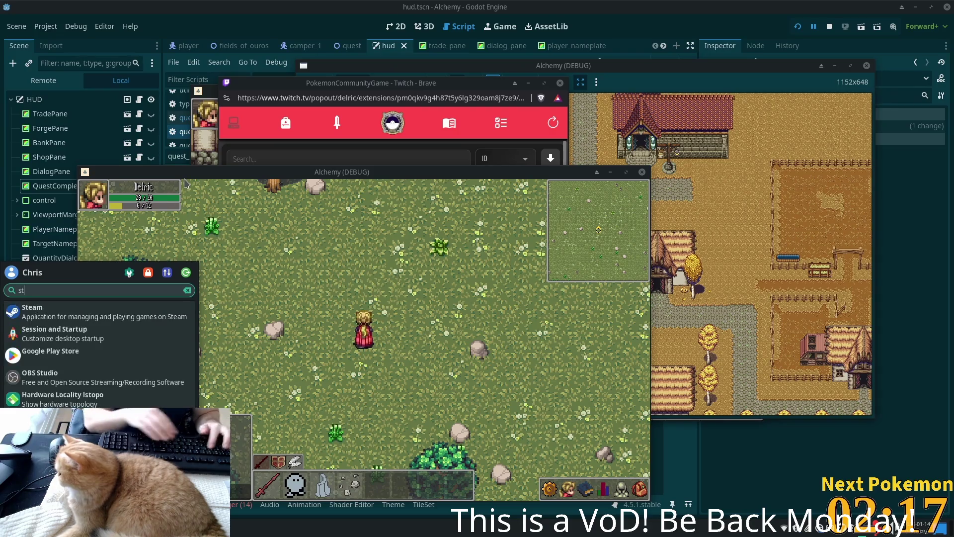
pyautogui.press('Escape')
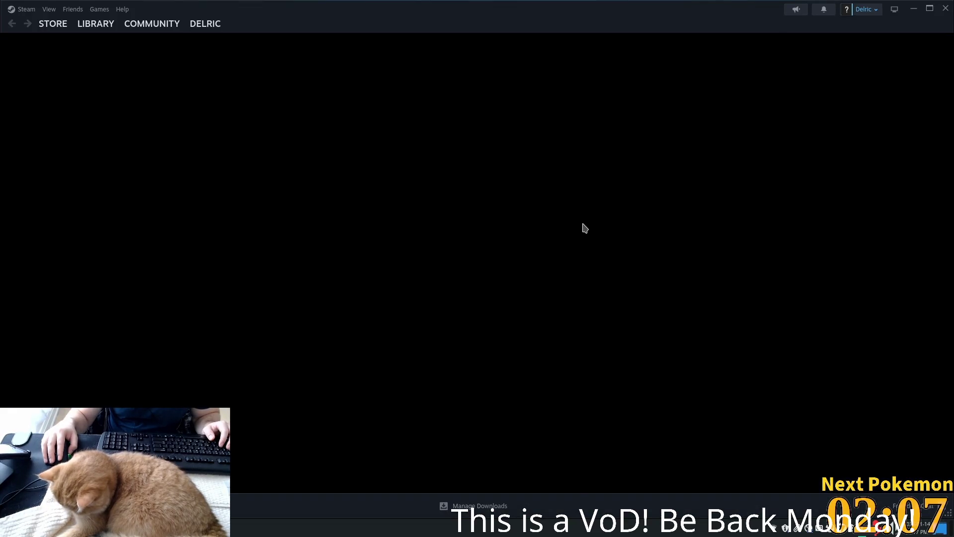
pyautogui.moveTo(360, 15); pyautogui.dragTo(953, 10)
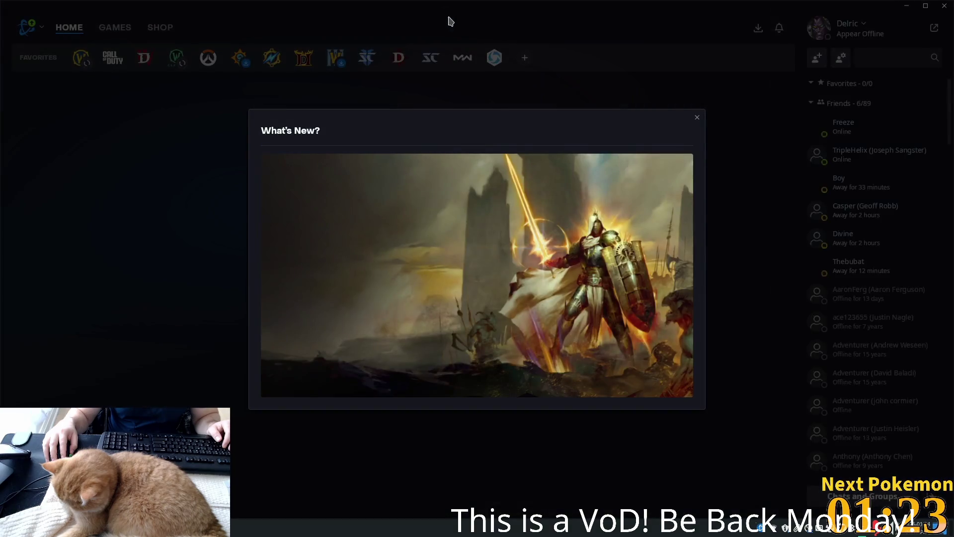
# - Dismiss What's New, stay on Appear Offline, and move the launcher to a smaller window up-left
pyautogui.click(696, 121)
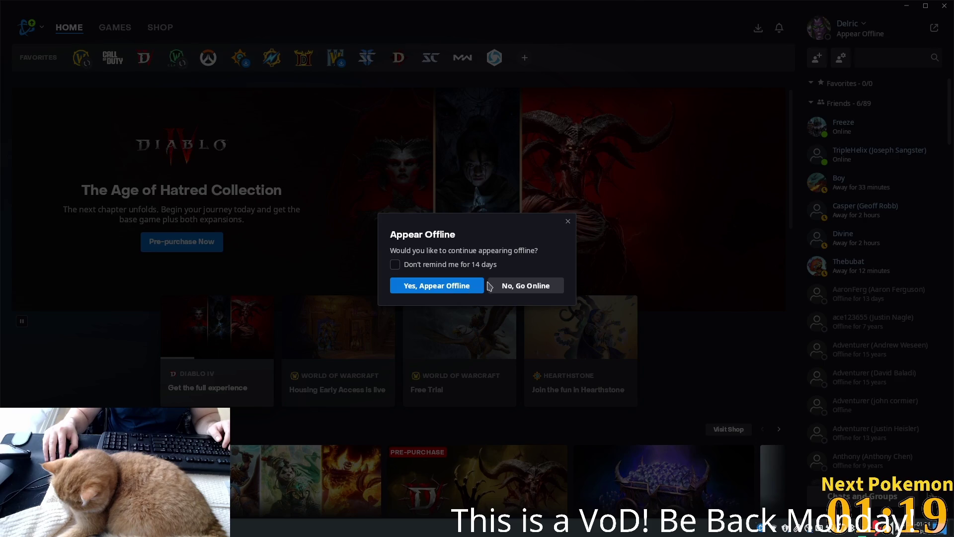
pyautogui.click(464, 285)
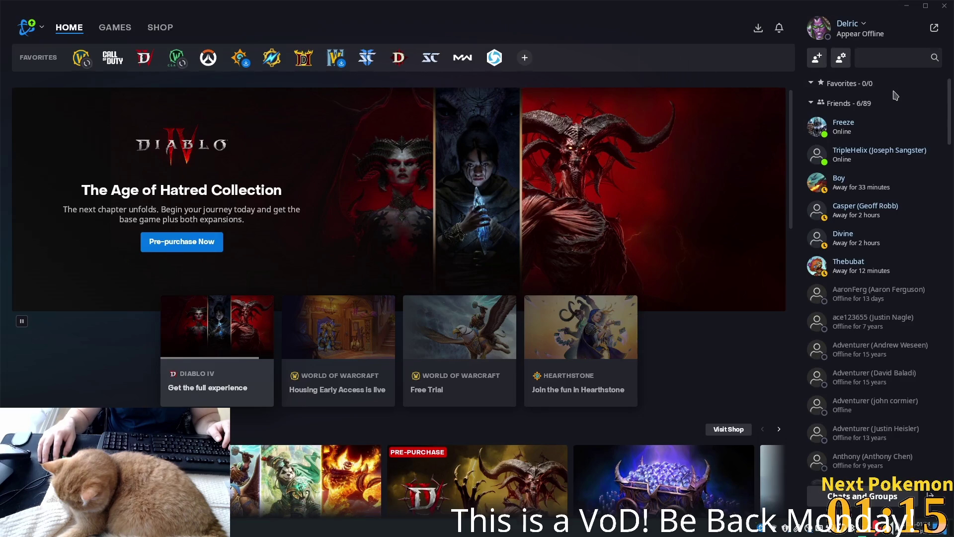
pyautogui.press('super+Down')
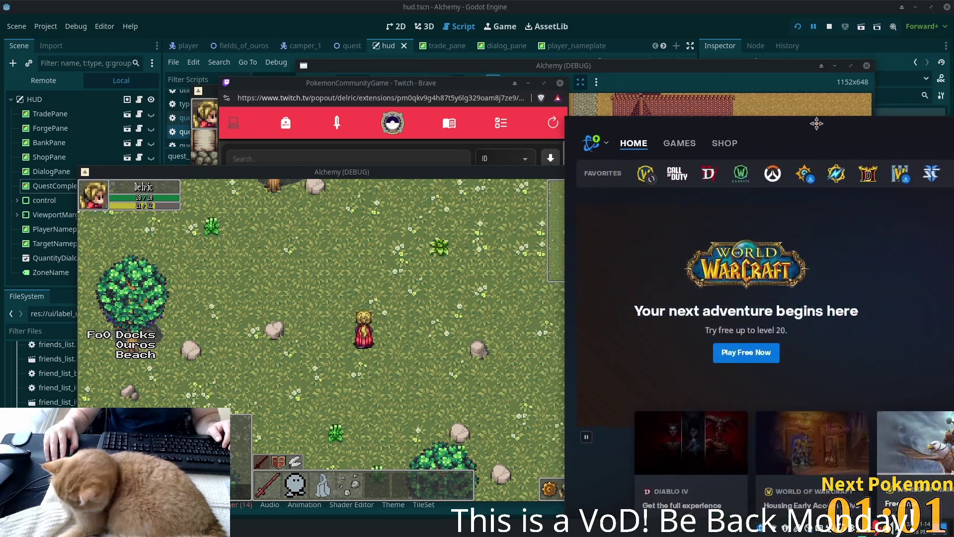
pyautogui.moveTo(816, 123); pyautogui.dragTo(703, 101)
# - Open the World of Warcraft page and pick Burning Crusade Anniversary as the version
pyautogui.click(643, 142)
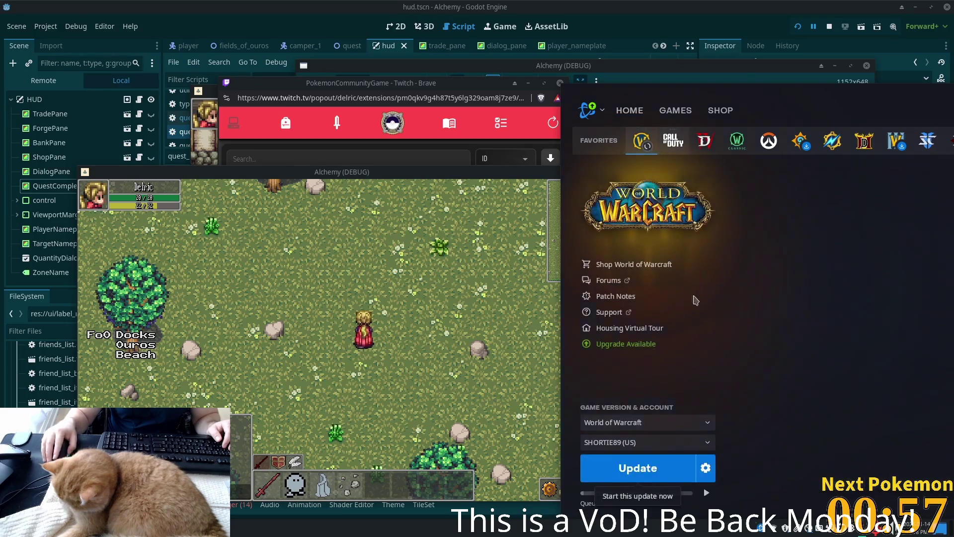
pyautogui.click(672, 425)
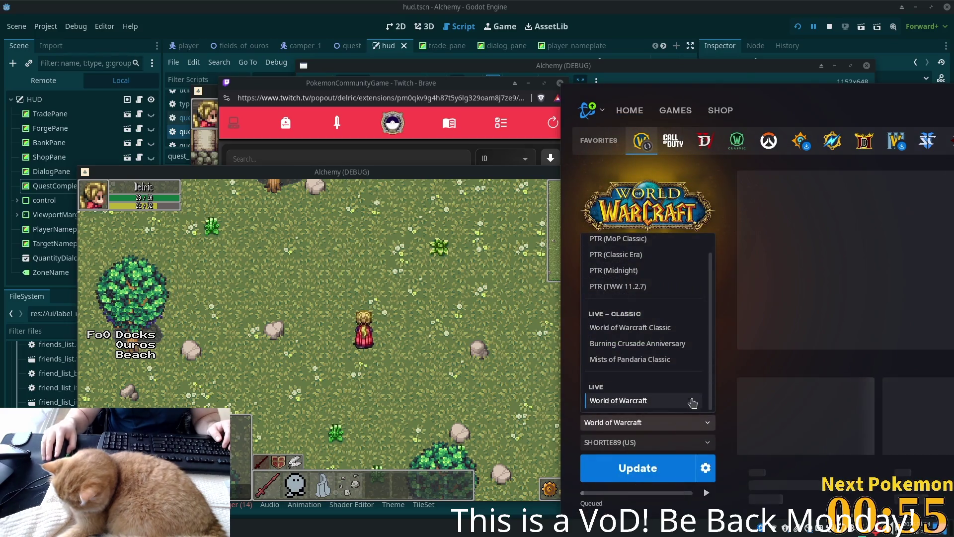
pyautogui.click(677, 343)
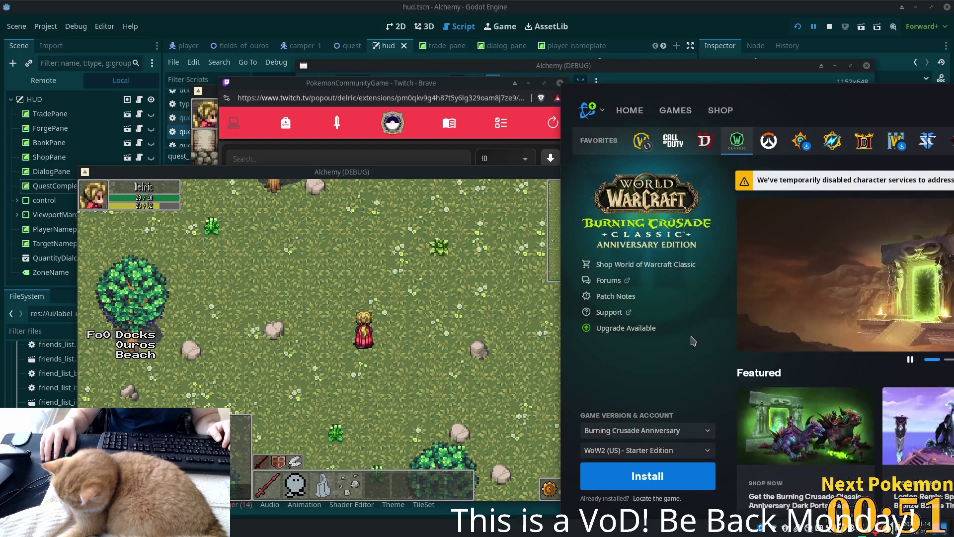
pyautogui.moveTo(733, 101)
pyautogui.mouseDown()
pyautogui.moveTo(737, 89)
pyautogui.moveTo(797, 325)
pyautogui.moveTo(744, 70)
pyautogui.moveTo(720, 39)
pyautogui.mouseUp()
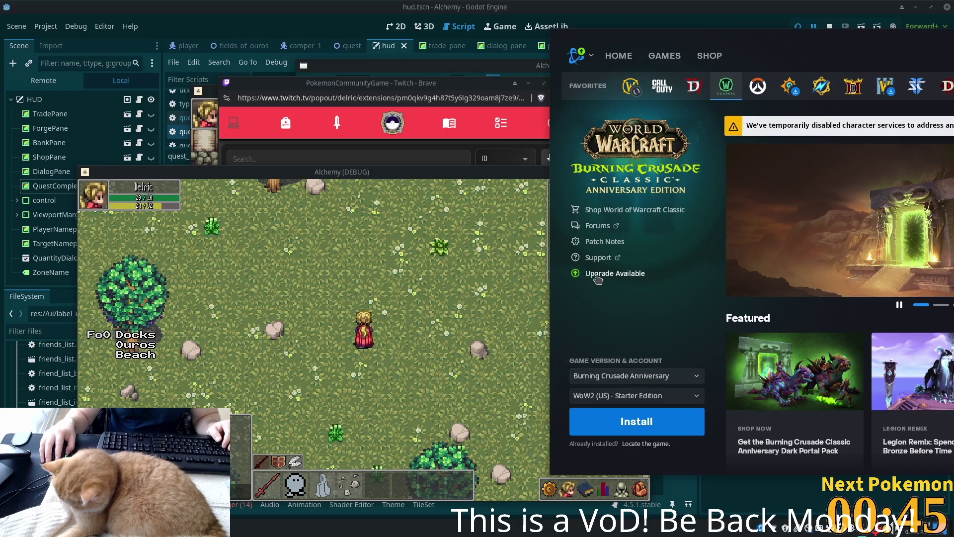
pyautogui.moveTo(865, 150)
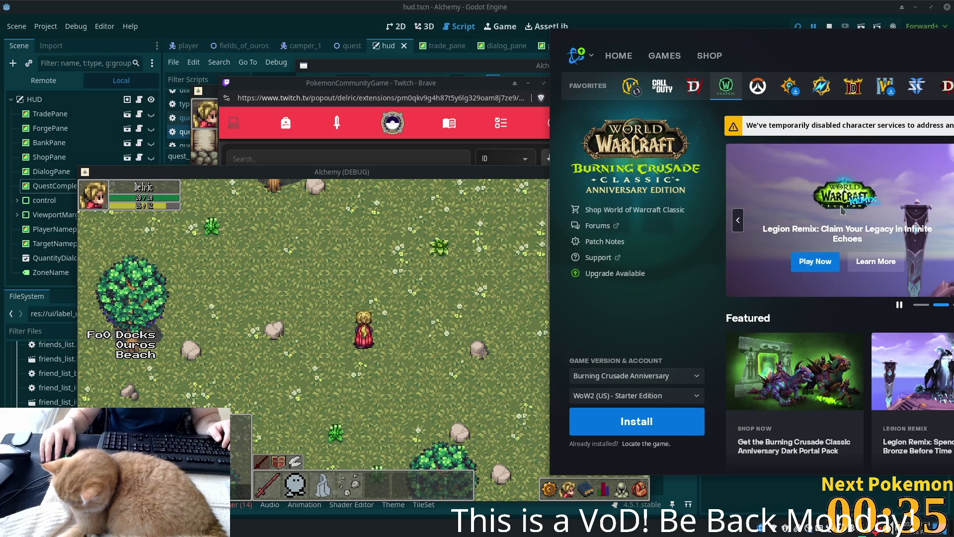
# - Switch to a different game account, then reselect Burning Crusade Anniversary as the version
pyautogui.click(652, 395)
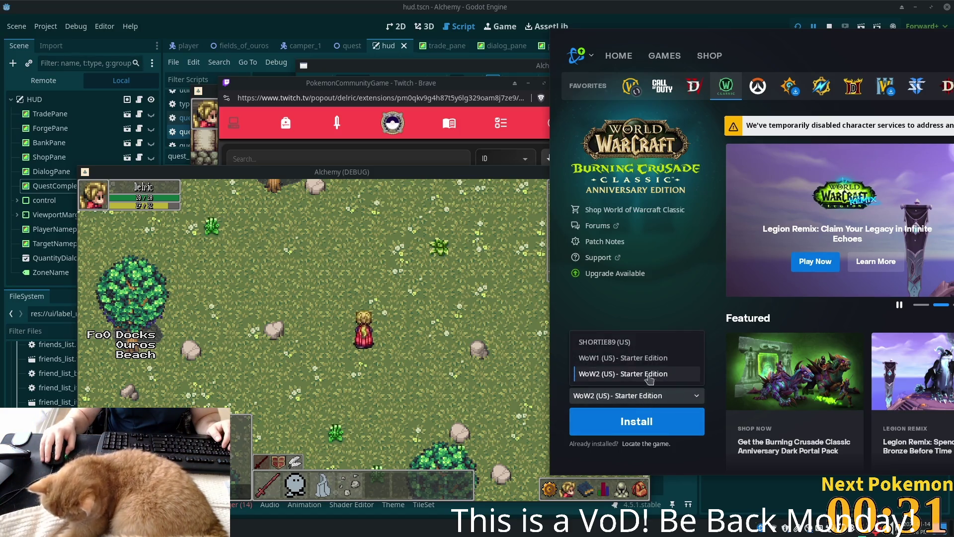
pyautogui.click(652, 343)
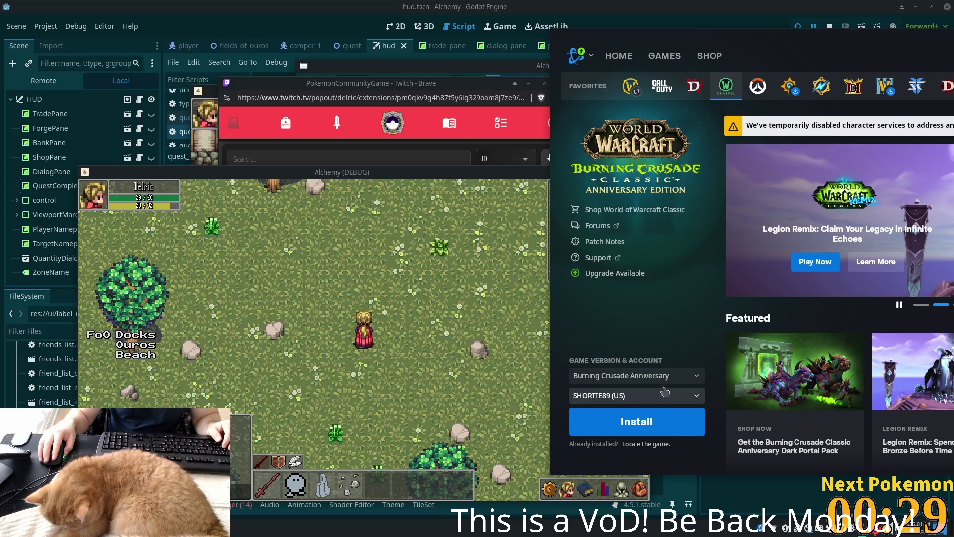
pyautogui.click(630, 378)
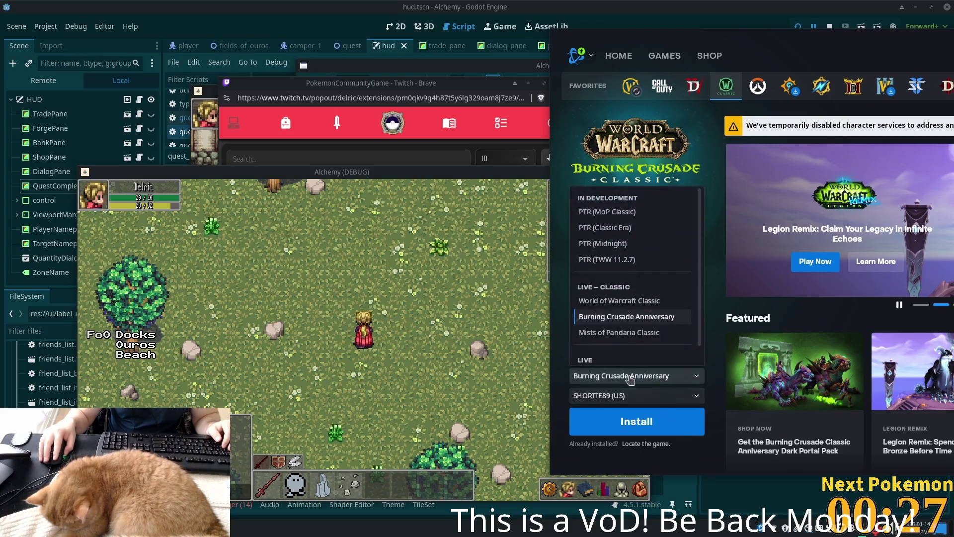
pyautogui.click(633, 304)
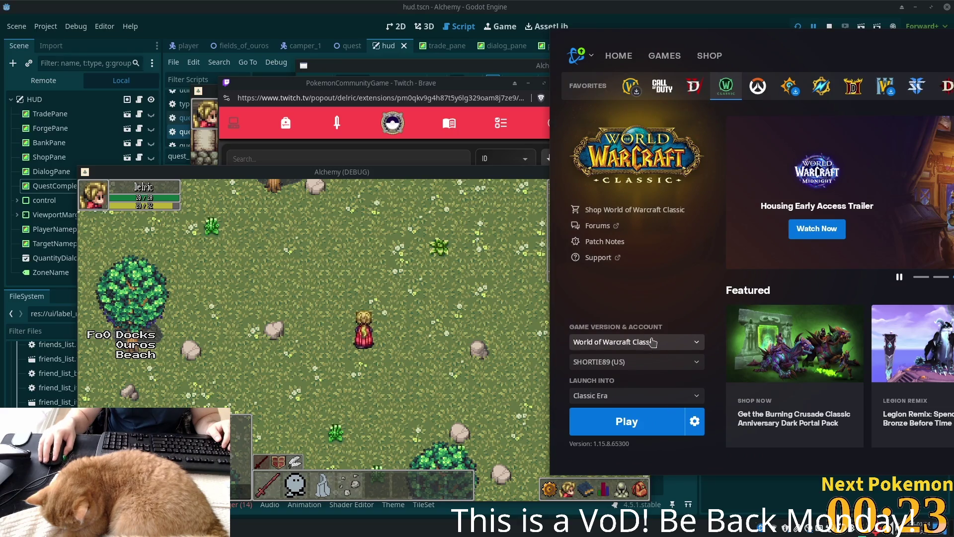
pyautogui.click(693, 343)
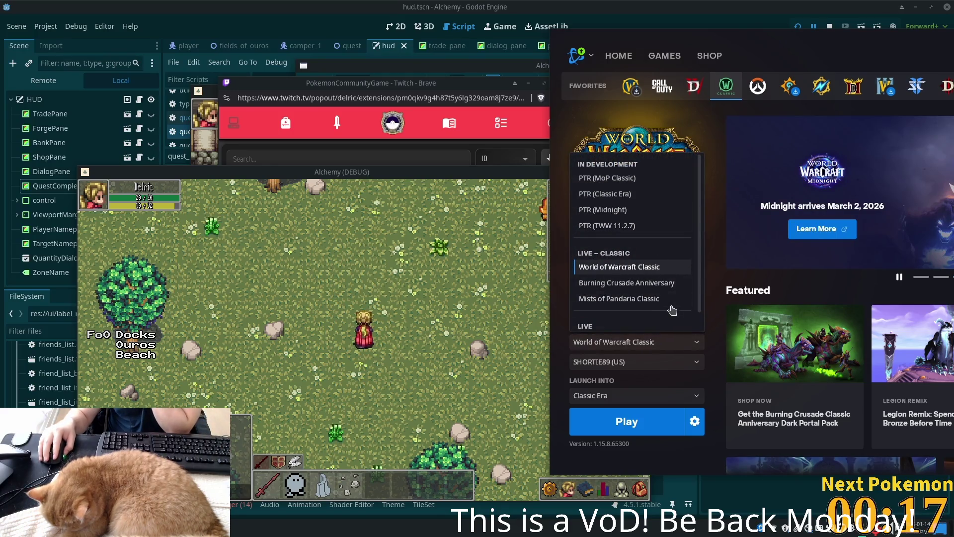
pyautogui.click(658, 286)
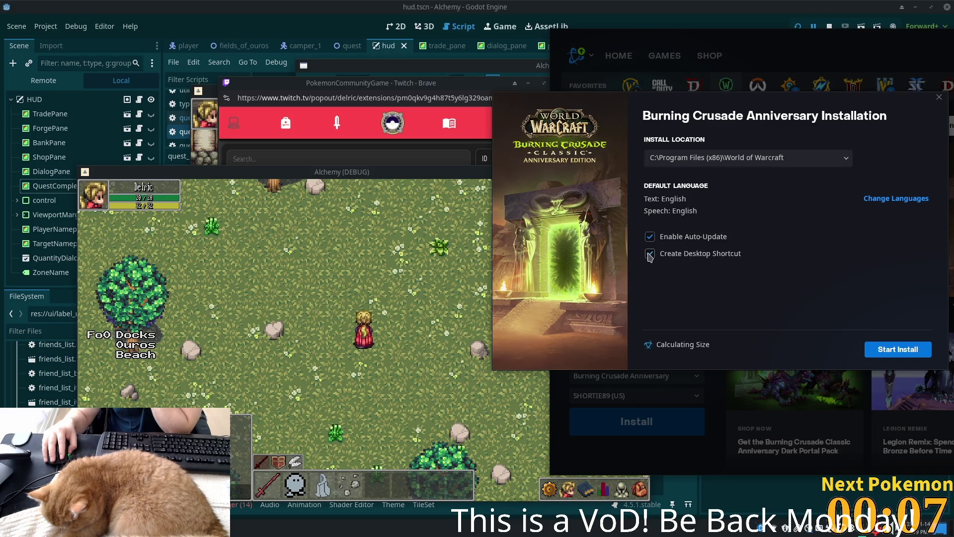
# - Install Burning Crusade Anniversary without a desktop shortcut and switch away from the launcher
pyautogui.click(653, 255)
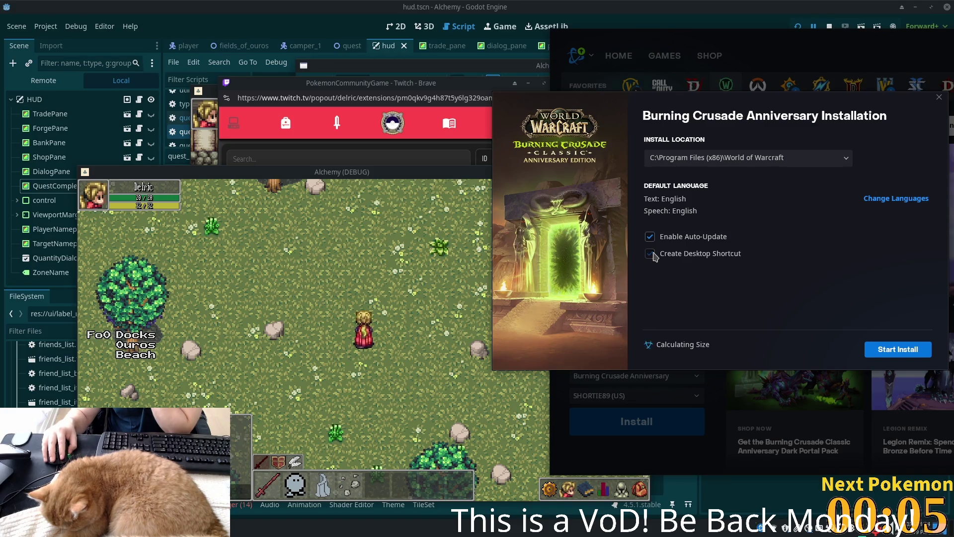
pyautogui.click(899, 350)
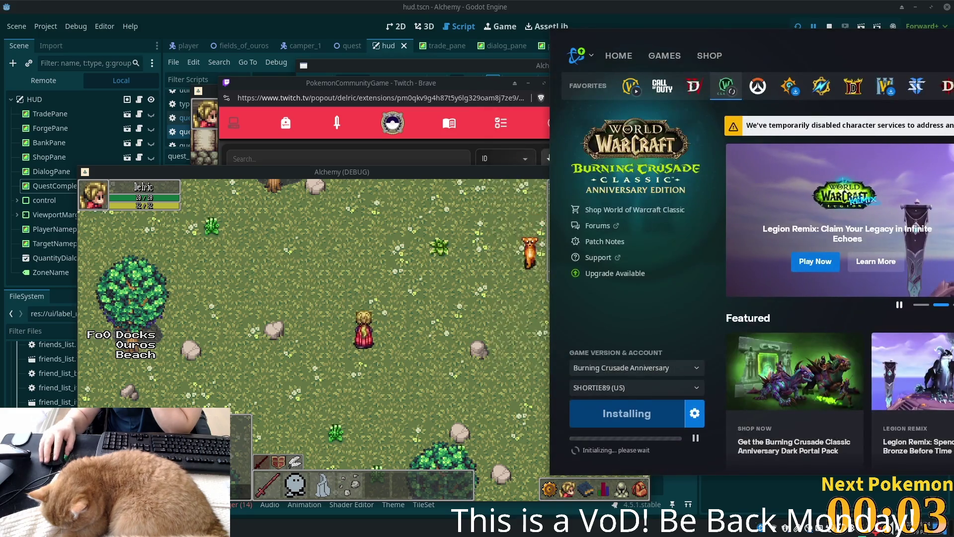
pyautogui.hotkey('alt', 'Tab')
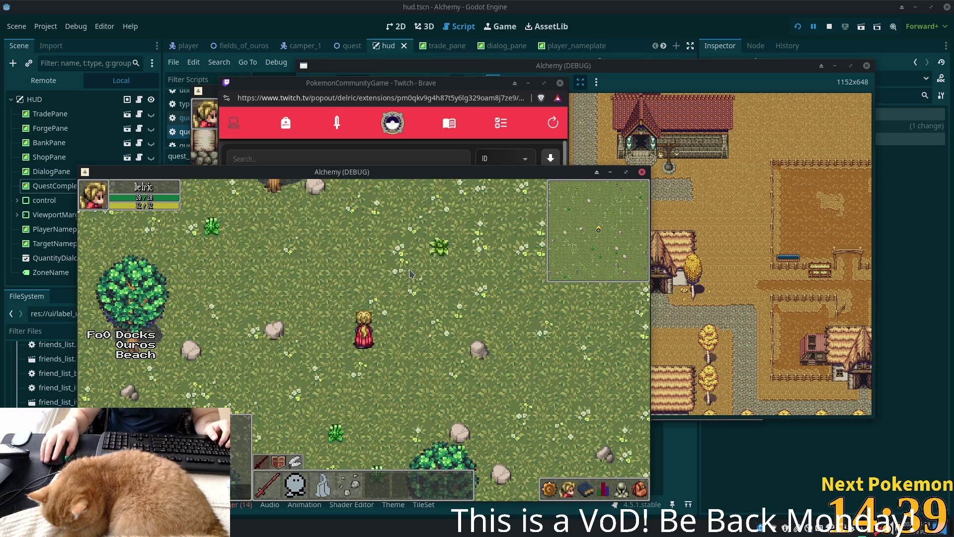
# - Walk the character north, east toward a tree and south toward the water, then return to Godot
pyautogui.press('w')
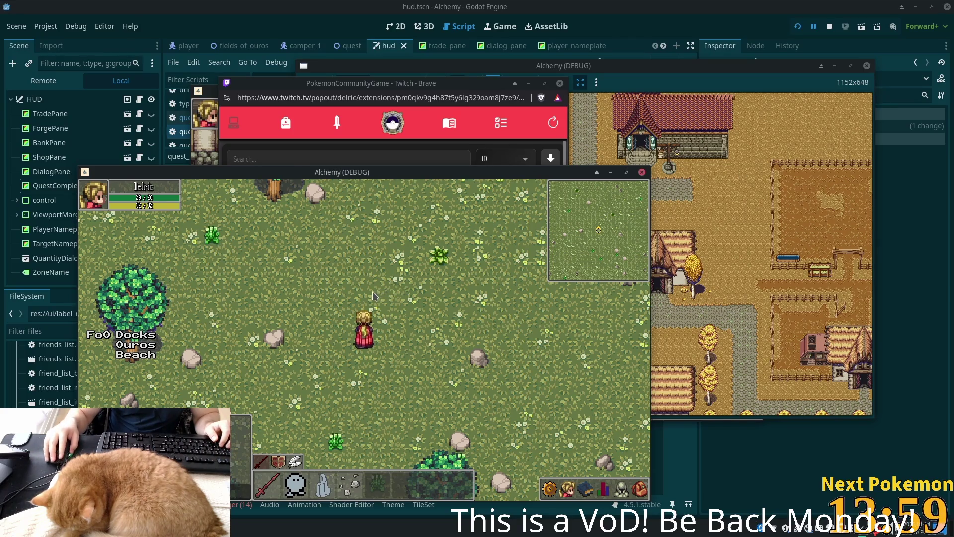
pyautogui.press('Right')
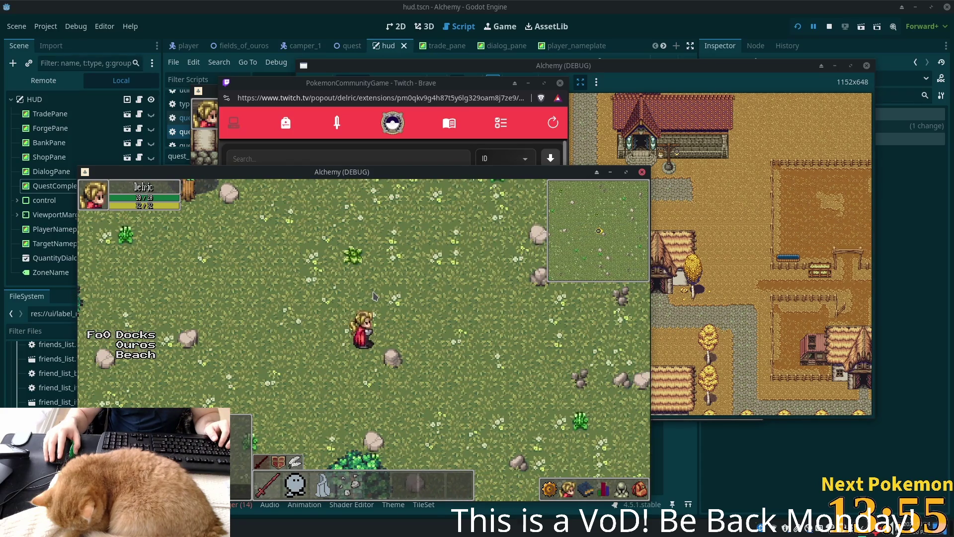
pyautogui.press('Right')
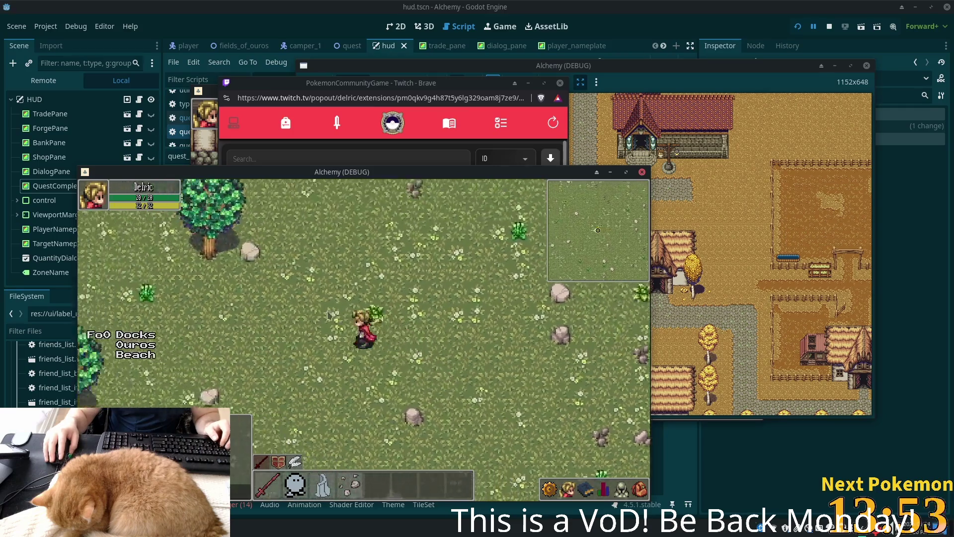
pyautogui.press('Down')
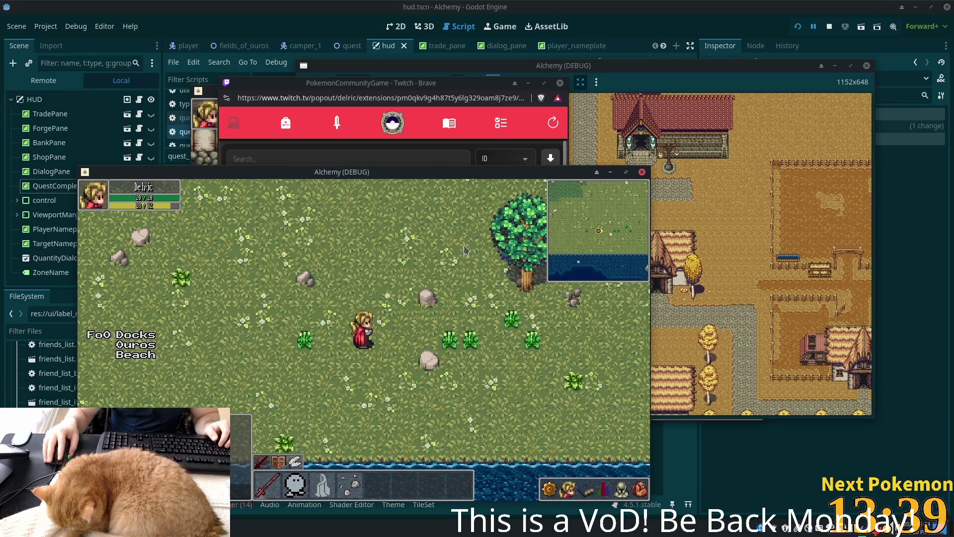
pyautogui.click(561, 333)
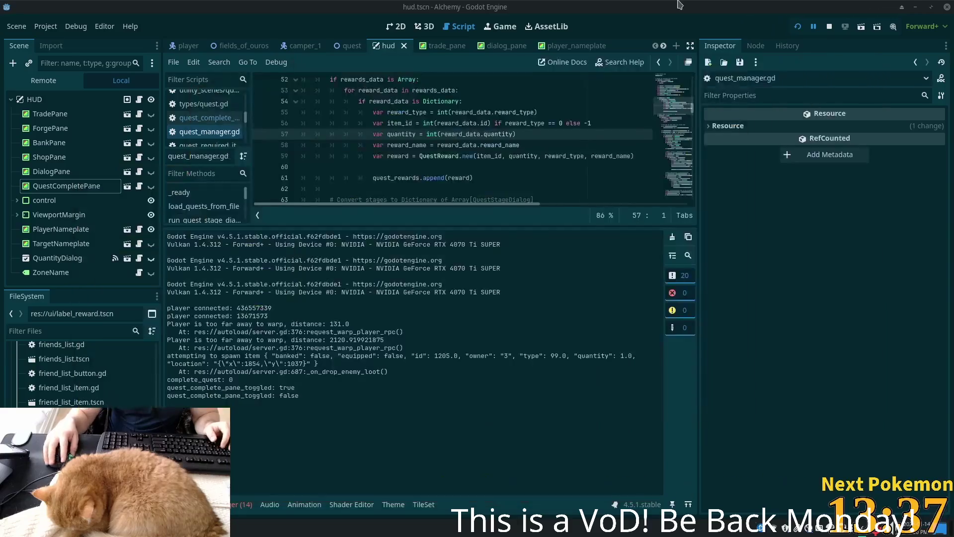
pyautogui.click(374, 134)
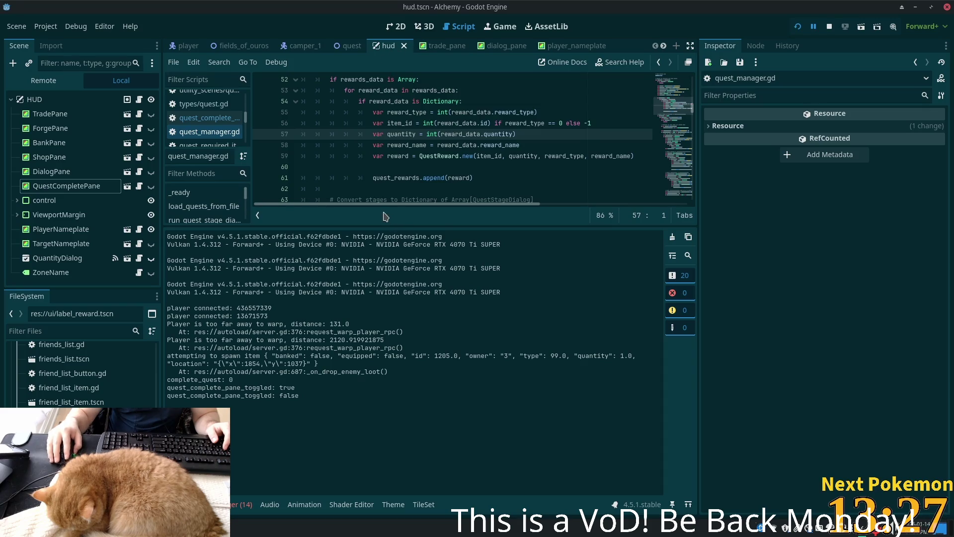
# - Enlarge the code area, switch to the 2D canvas, and toggle TradePane's visibility on and off
pyautogui.moveTo(378, 226); pyautogui.dragTo(378, 371)
pyautogui.click(400, 27)
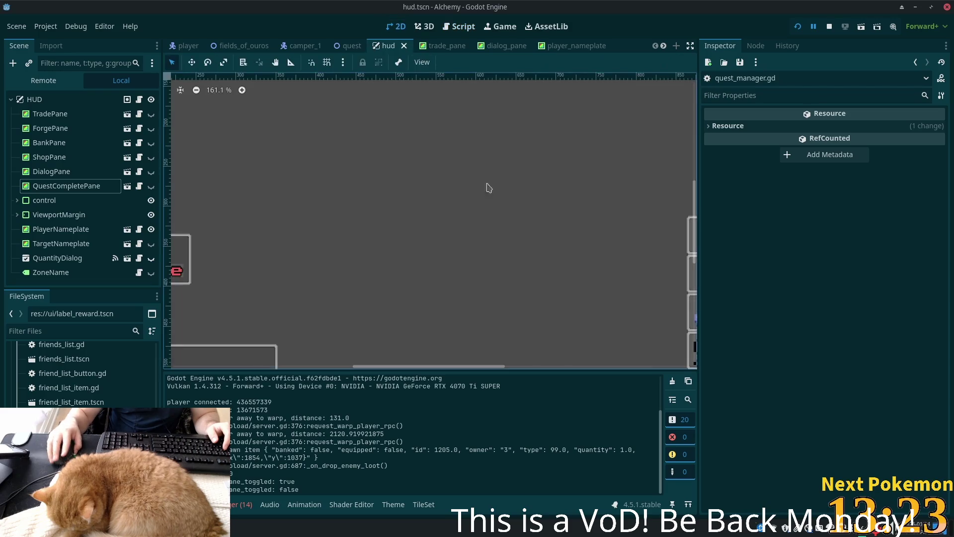
pyautogui.scroll(-5, 500, 246)
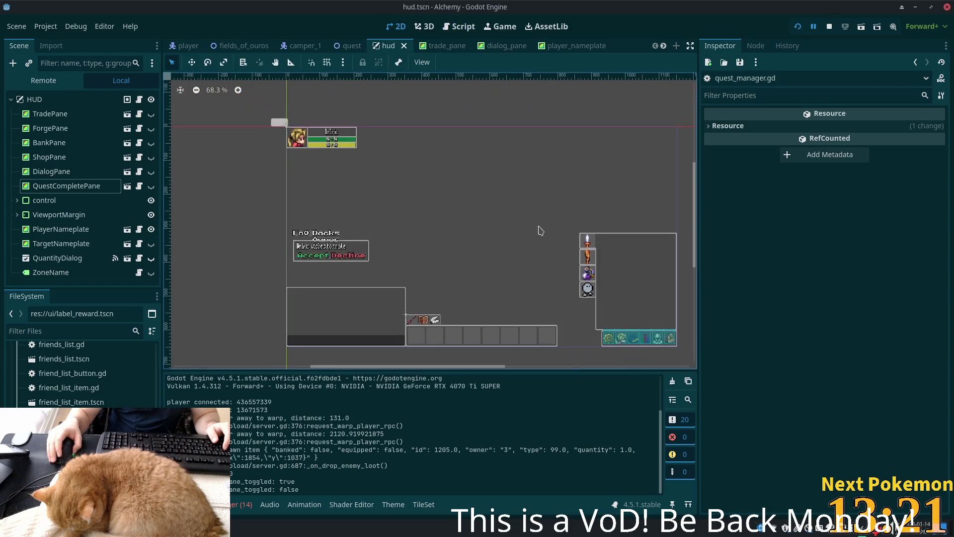
pyautogui.scroll(3, 448, 214)
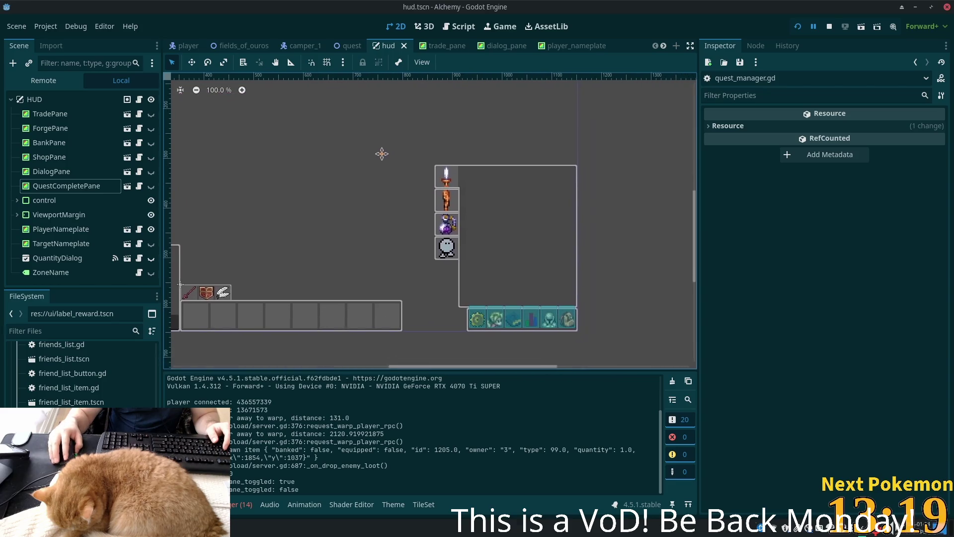
pyautogui.click(90, 115)
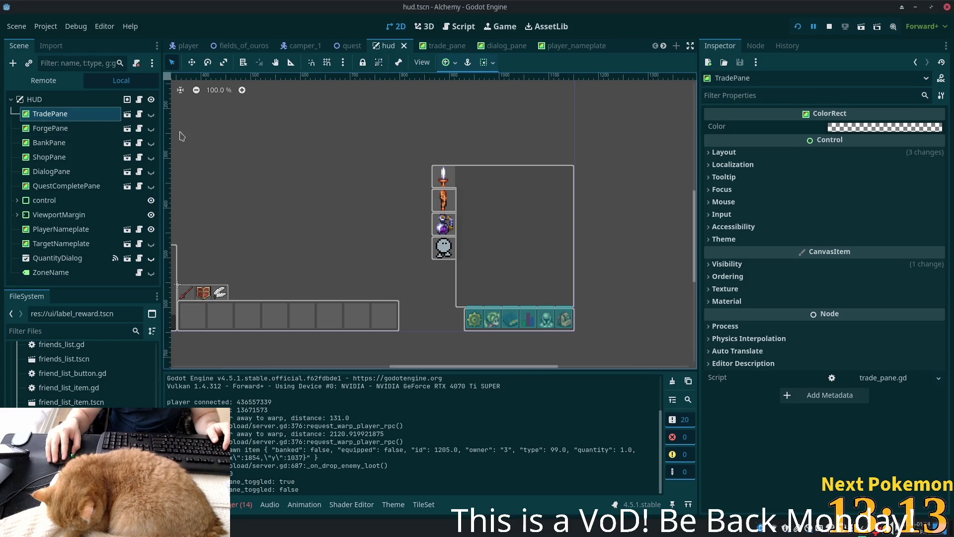
pyautogui.click(152, 115)
pyautogui.click(152, 115)
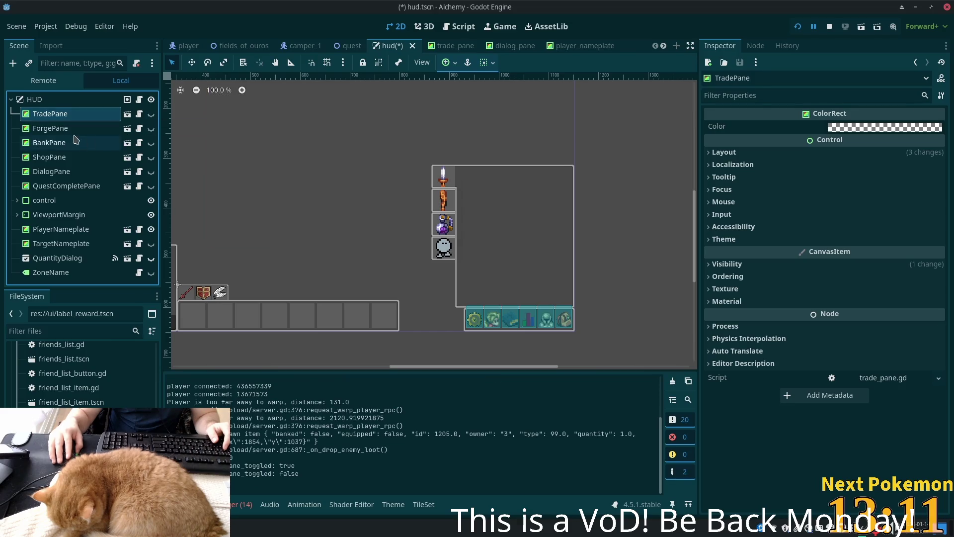
# - Inspect the ForgePane, ShopPane, DialogPane and QuestCompletePane nodes and expand the control node
pyautogui.click(102, 128)
pyautogui.click(50, 157)
pyautogui.click(51, 172)
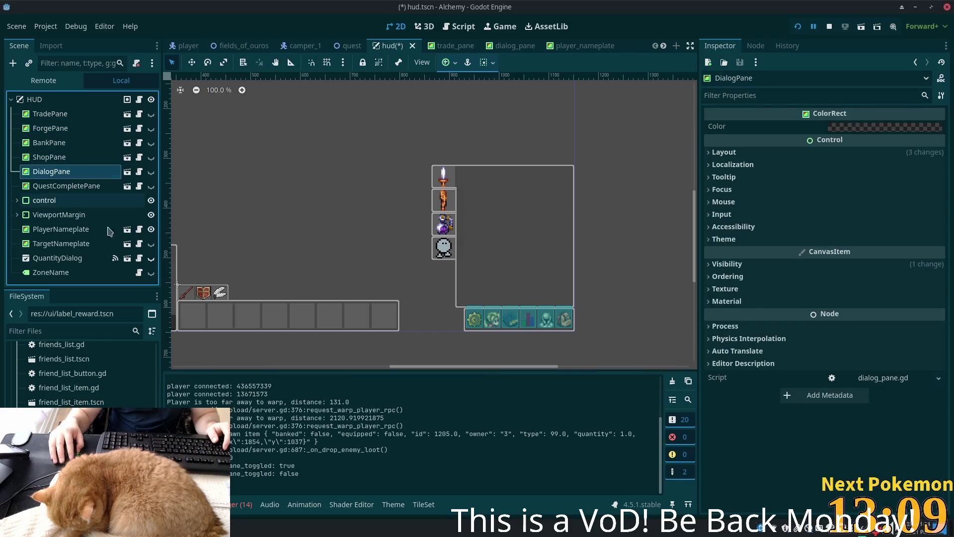
pyautogui.click(68, 185)
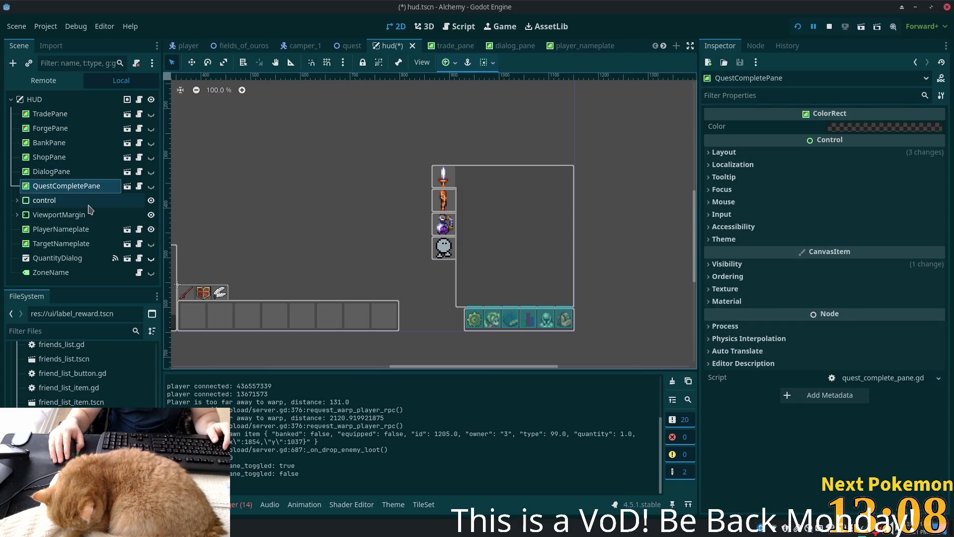
pyautogui.click(18, 201)
pyautogui.scroll(-4, 75, 189)
# - Toggle SkillPane's visibility on and off, then open the SkillPane scene in its own tab
pyautogui.click(59, 140)
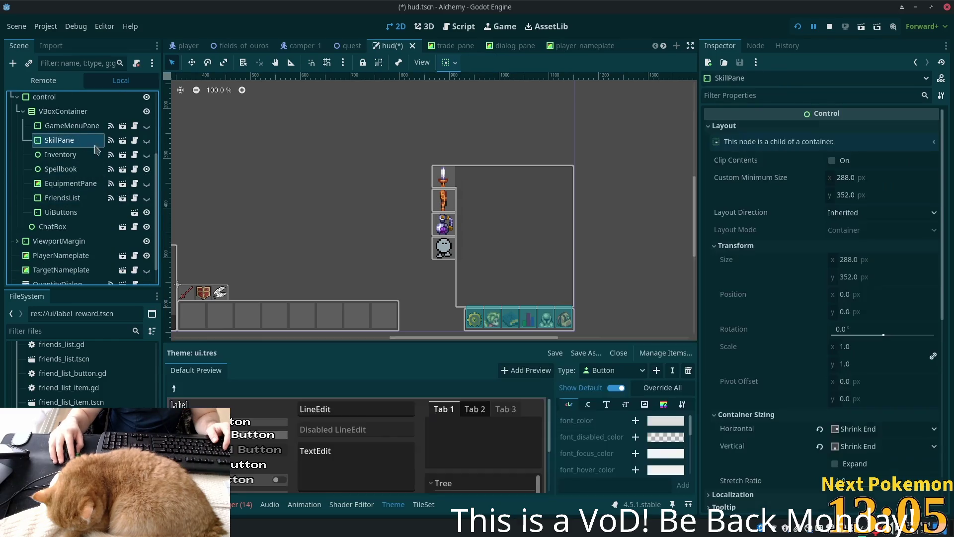
pyautogui.click(146, 144)
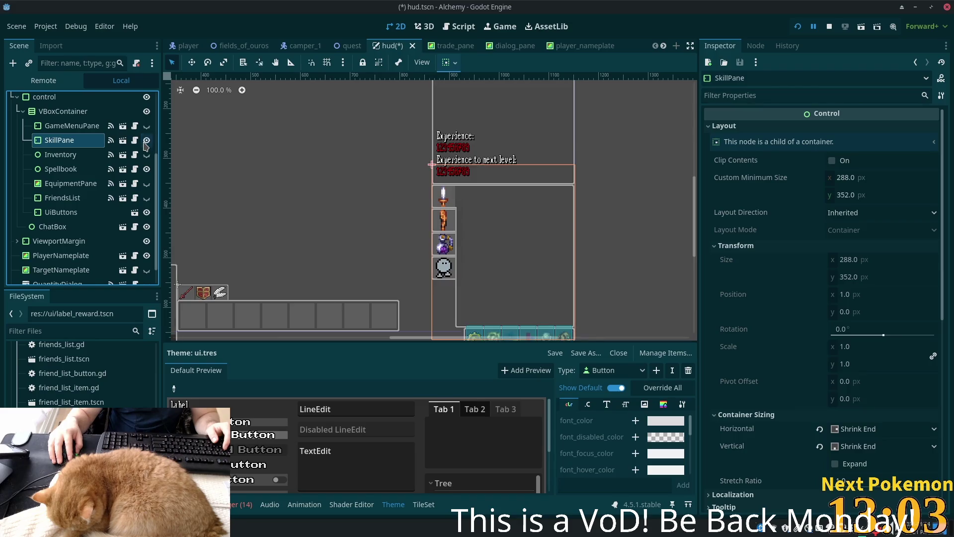
pyautogui.click(147, 141)
pyautogui.click(66, 125)
pyautogui.click(66, 140)
pyautogui.scroll(4, 105, 236)
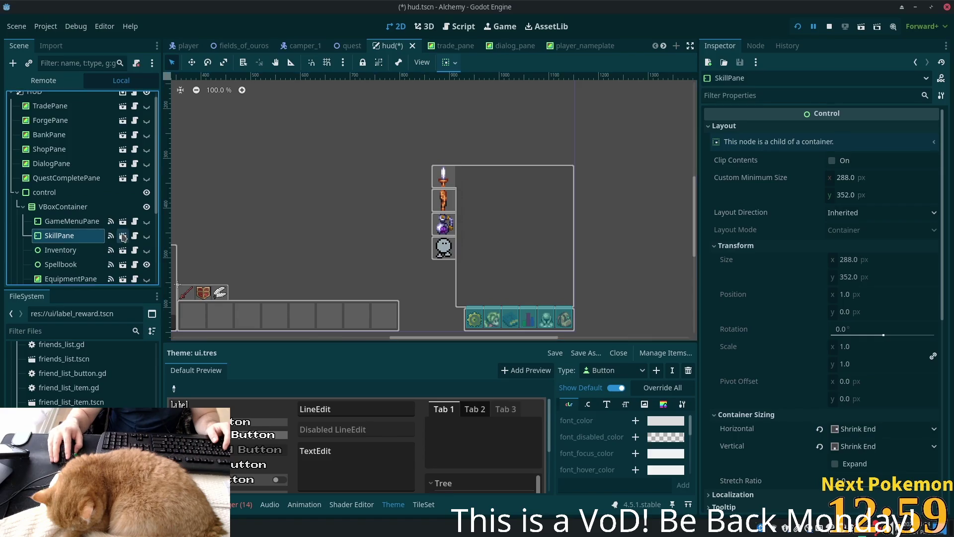
pyautogui.click(123, 236)
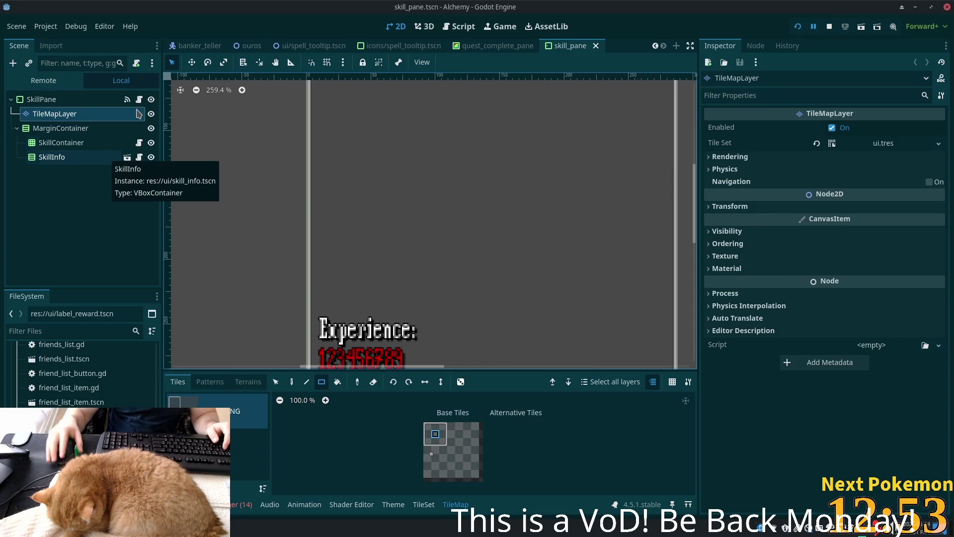
# - Select the SkillPane root and filter the FileSystem by 'skill_pane'
pyautogui.click(112, 247)
pyautogui.click(57, 330)
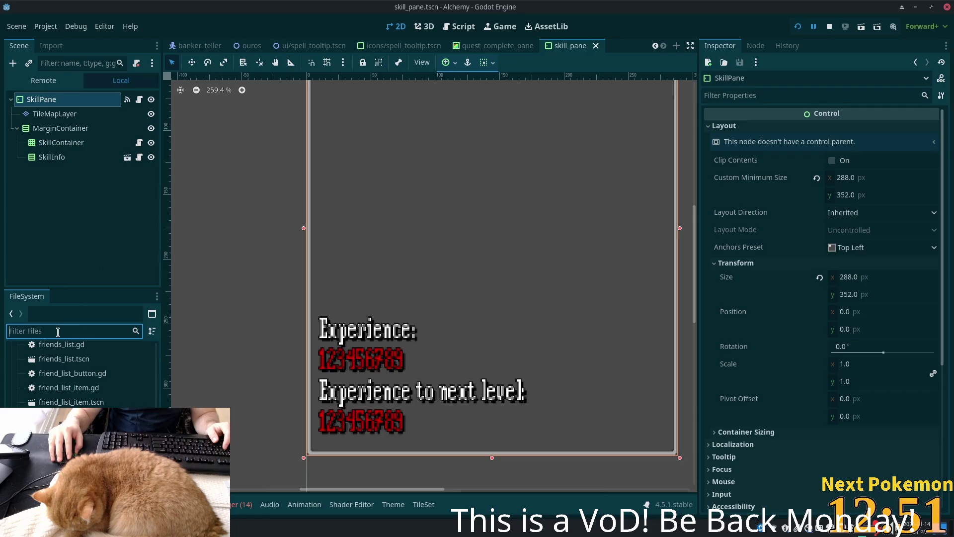
pyautogui.write('skillpane')
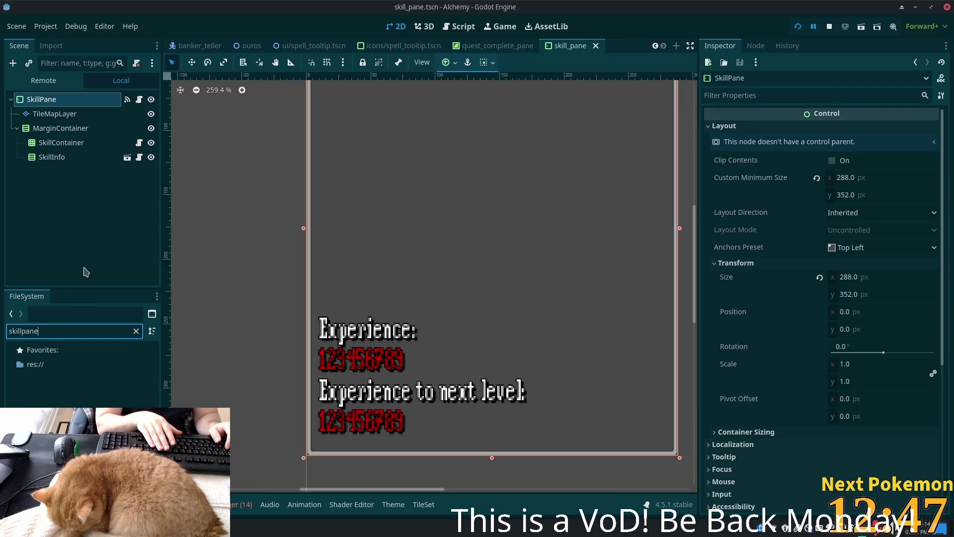
pyautogui.press('BackSpace')
pyautogui.press('BackSpace')
pyautogui.press('BackSpace')
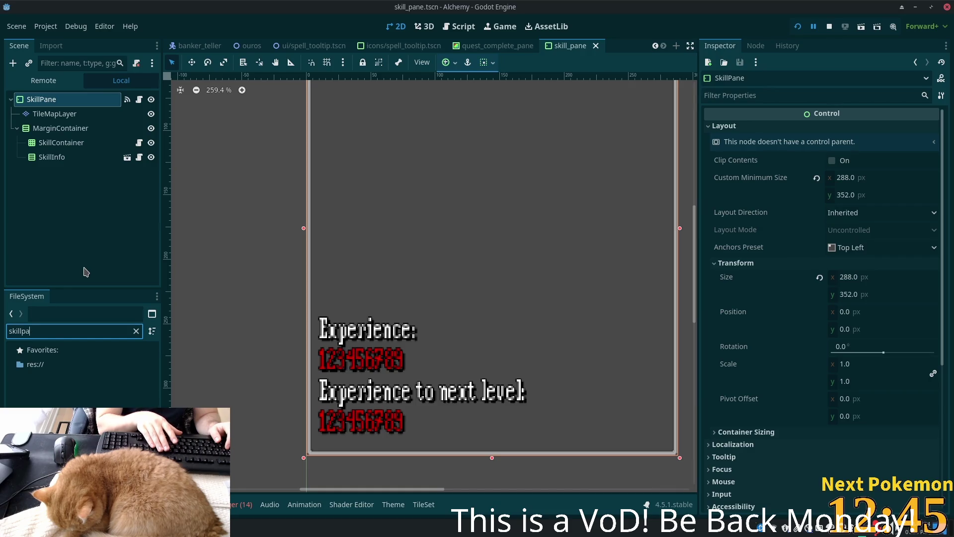
pyautogui.write('_pane')
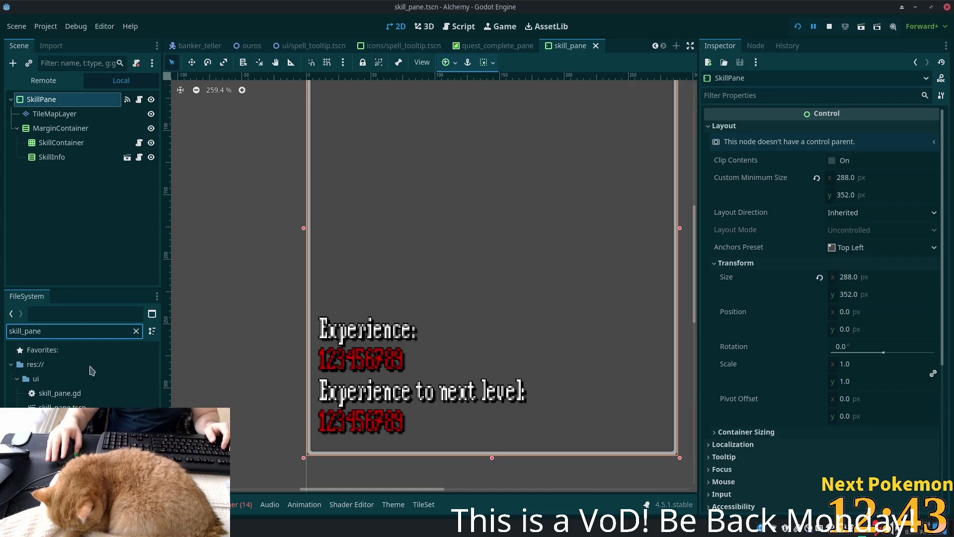
# - Select skill_pane.tscn, try dragging it into the open scene, and dismiss the alert
pyautogui.click(70, 395)
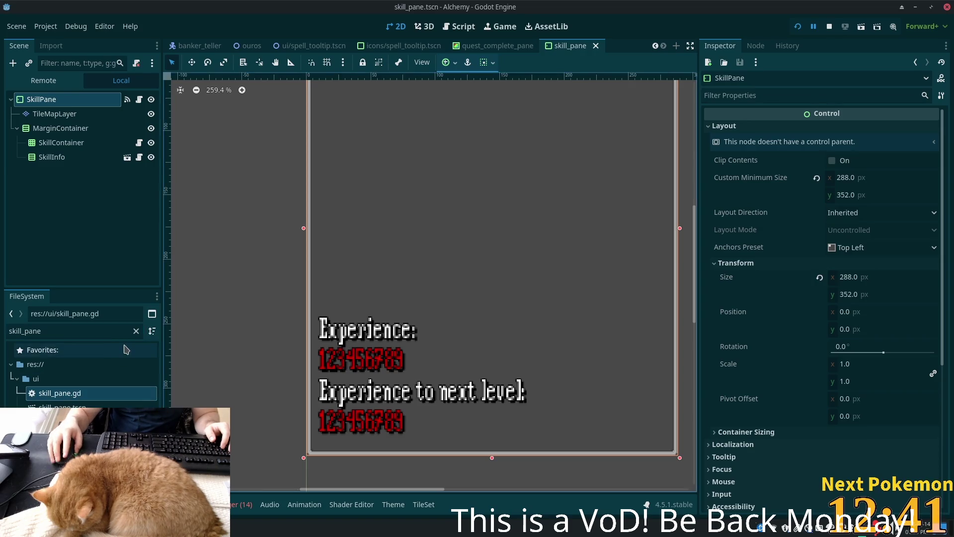
pyautogui.click(59, 406)
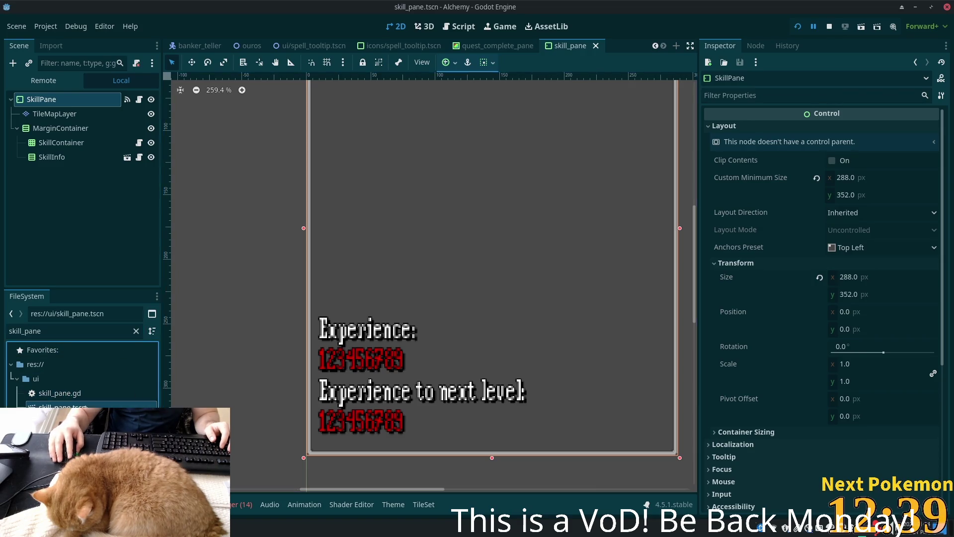
pyautogui.moveTo(59, 406); pyautogui.dragTo(480, 282)
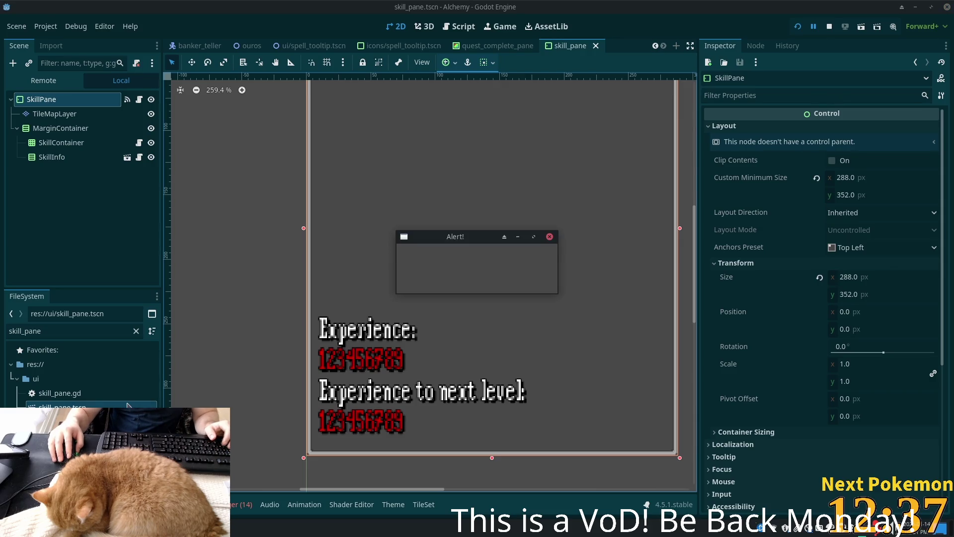
pyautogui.click(478, 281)
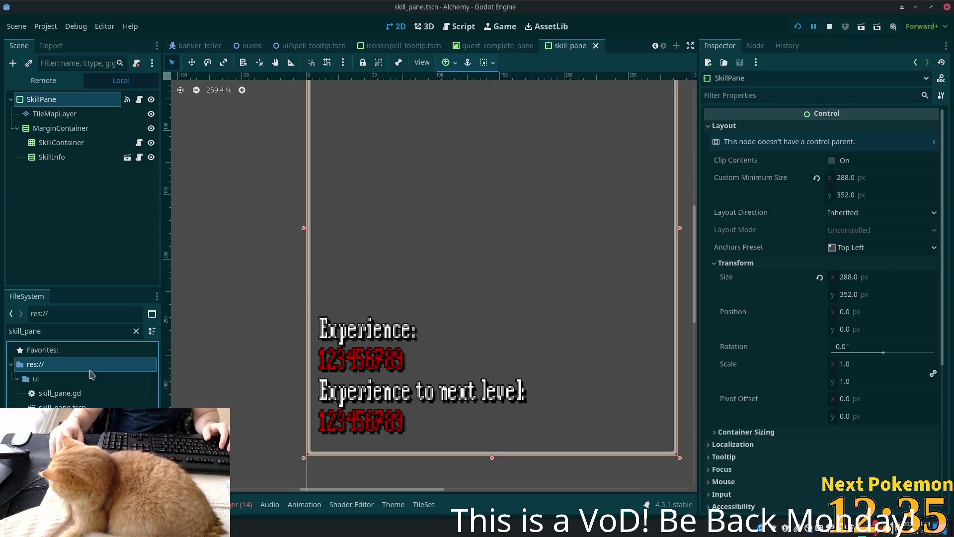
# - Start a Ctrl+D duplicate, cancel it, and move the file selection back to the filtered list
pyautogui.hotkey('ctrl', 'd')
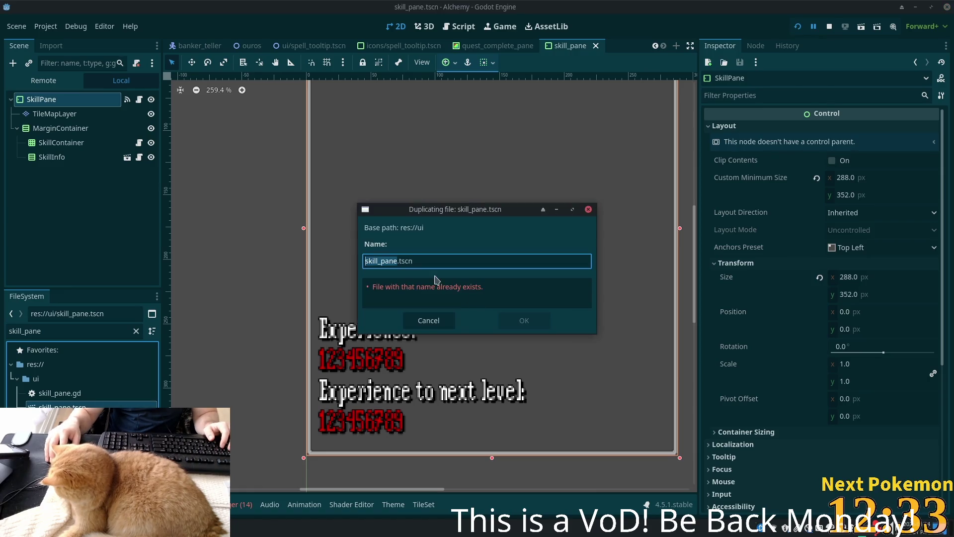
pyautogui.click(429, 320)
pyautogui.click(54, 114)
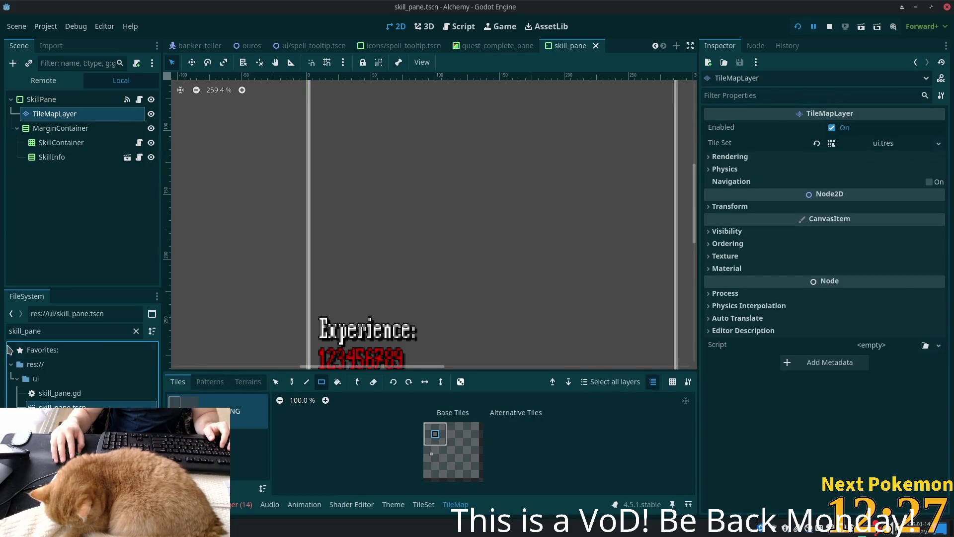
pyautogui.click(92, 330)
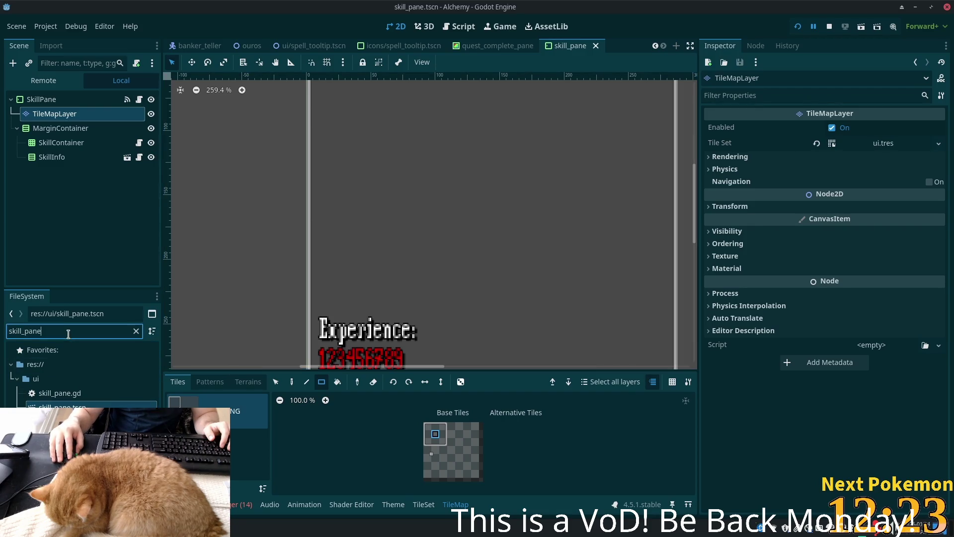
pyautogui.press('Up')
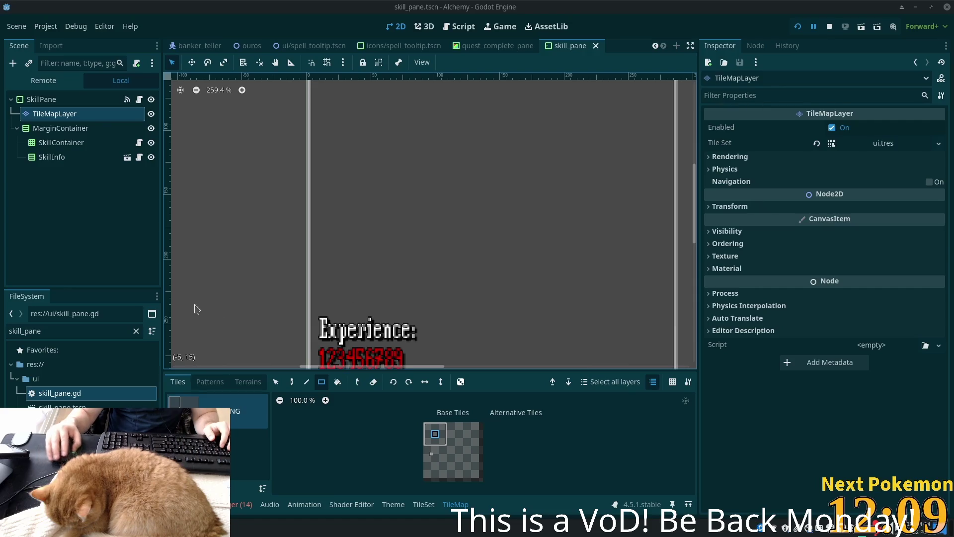
# - Duplicate skill_pane.tscn as a new scene named quest_pane.tscn
pyautogui.click(63, 407)
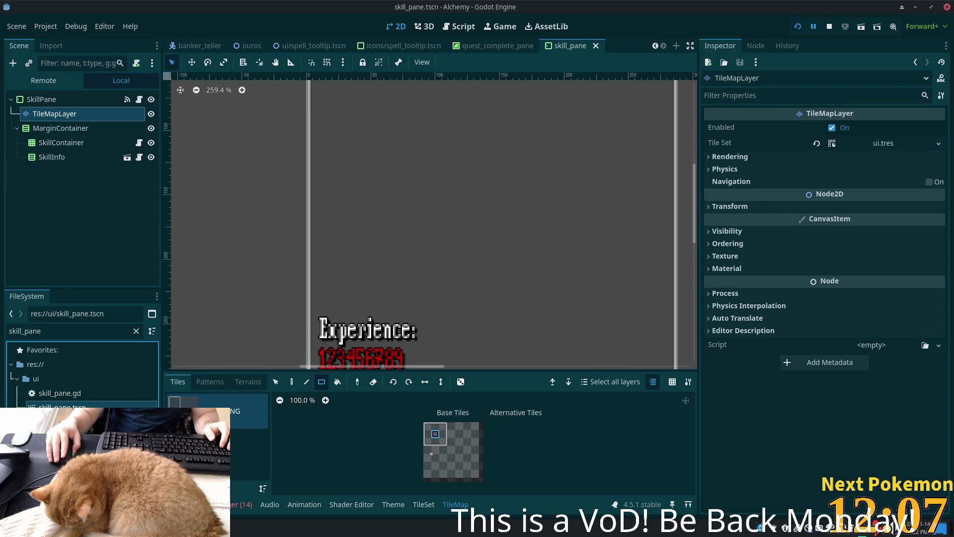
pyautogui.hotkey('ctrl', 'd')
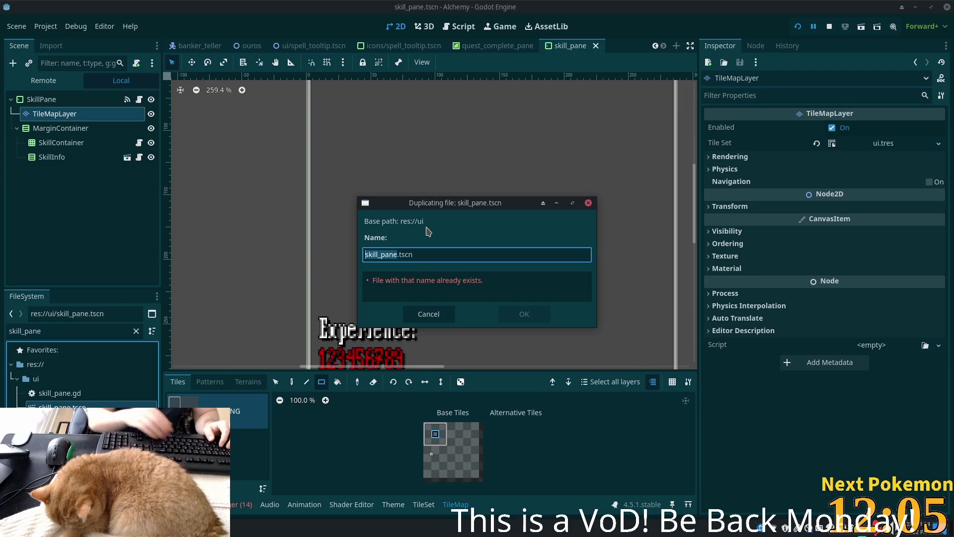
pyautogui.write('quest')
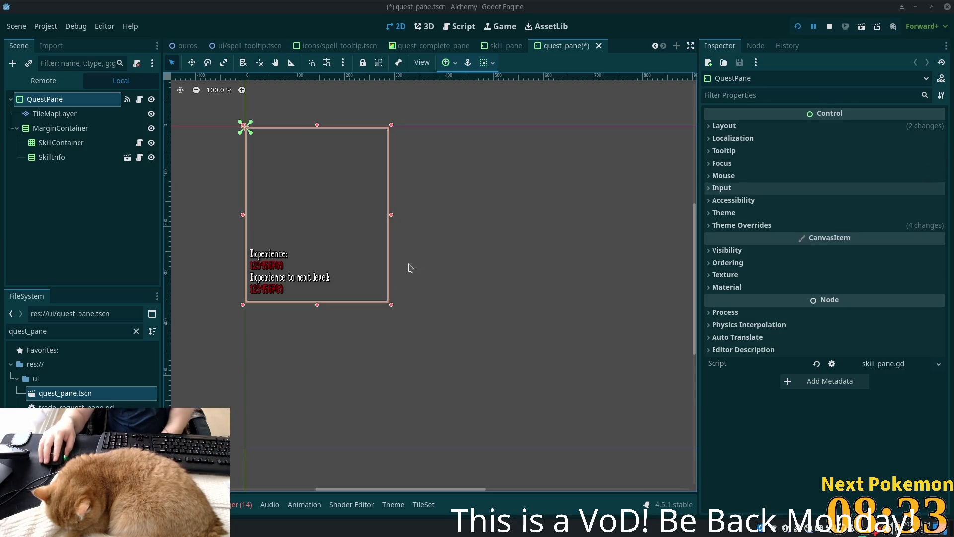
# - Delete the SkillContainer and SkillInfo nodes from the quest pane
pyautogui.click(74, 128)
pyautogui.click(61, 143)
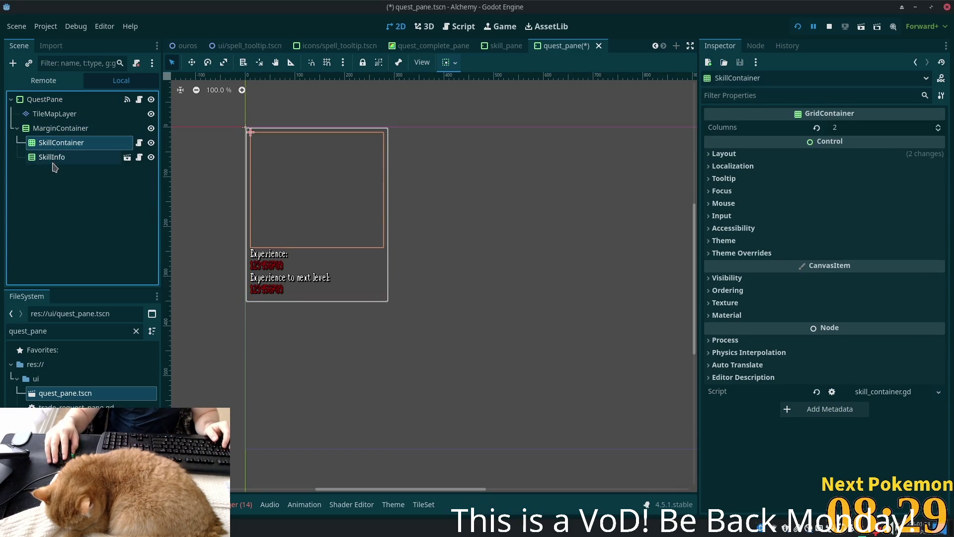
pyautogui.keyDown('shift'); pyautogui.click(52, 157); pyautogui.keyUp('shift')
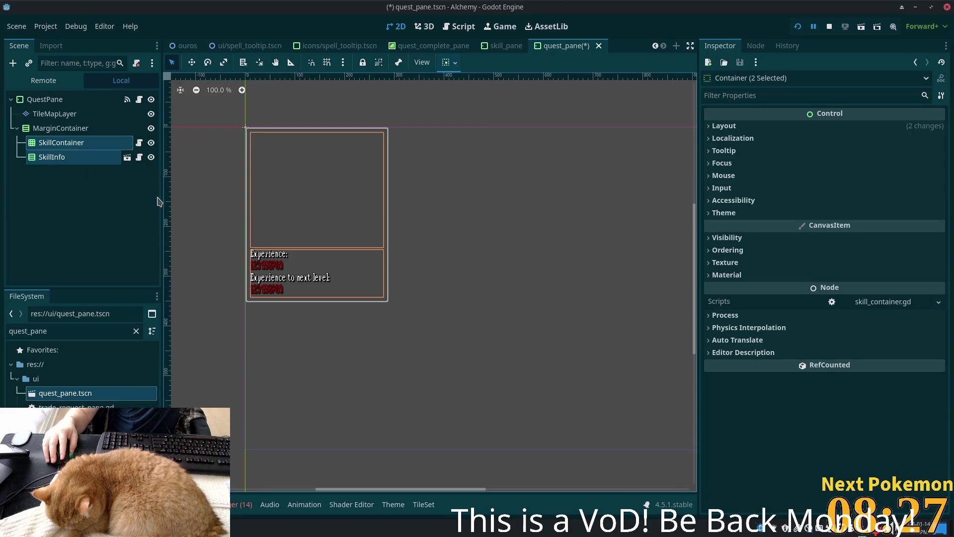
pyautogui.press('Delete')
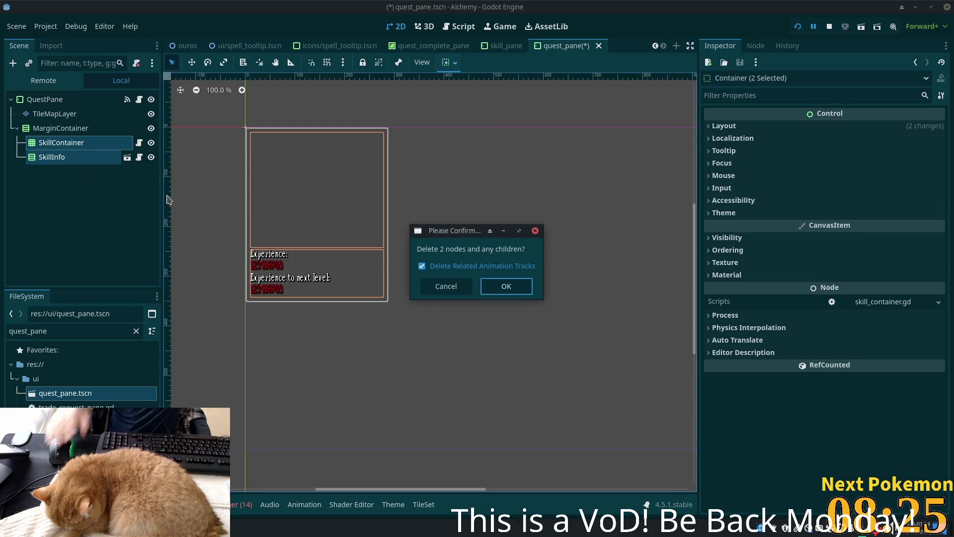
pyautogui.click(506, 286)
# - Paint a rectangle of background tiles on the TileMapLayer
pyautogui.click(74, 102)
pyautogui.click(55, 114)
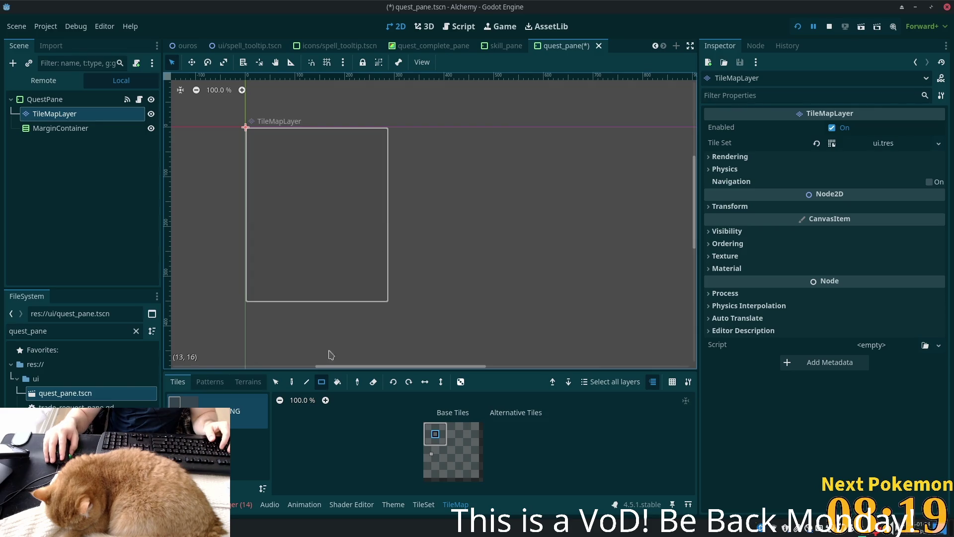
pyautogui.moveTo(253, 156)
pyautogui.mouseDown()
pyautogui.moveTo(324, 203)
pyautogui.moveTo(373, 286)
pyautogui.mouseUp()
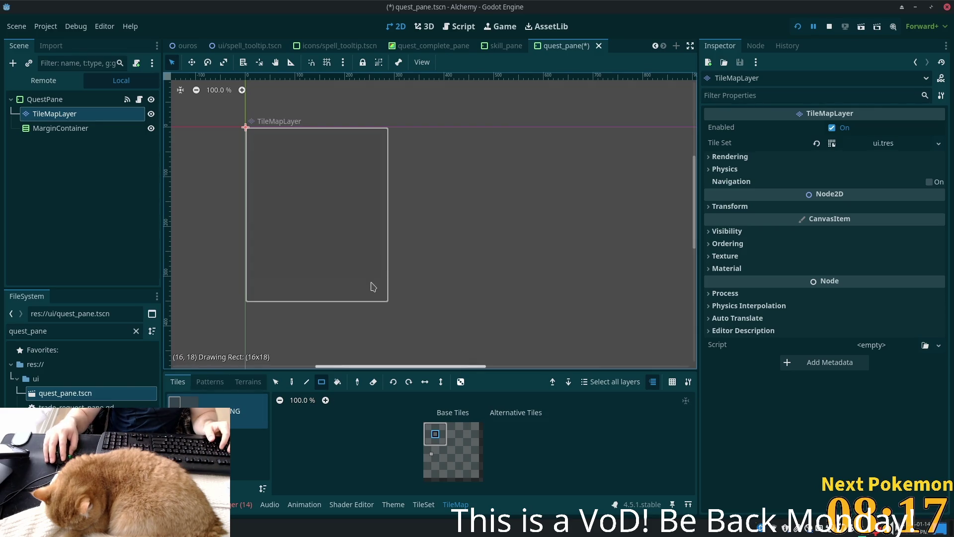
# - Set the MarginContainer's Separation constant override to 10
pyautogui.click(67, 130)
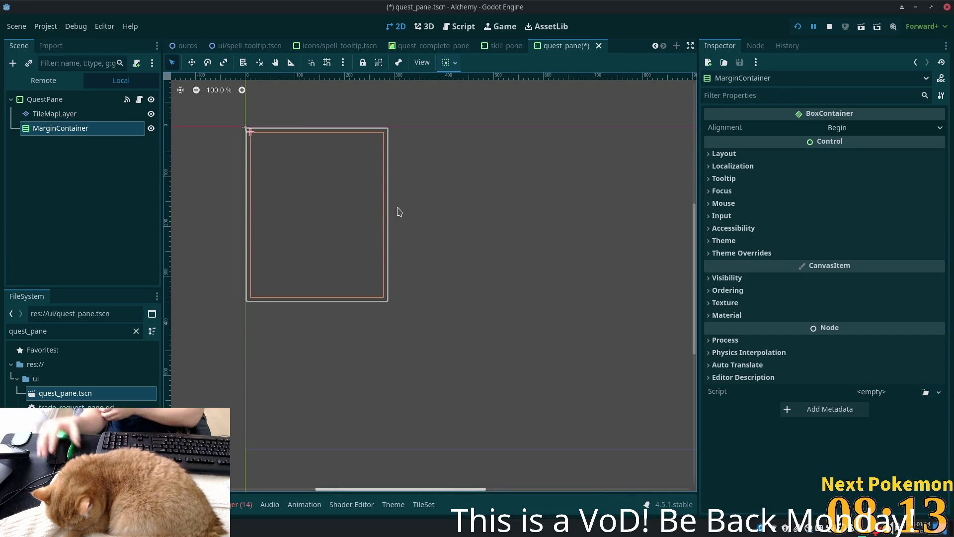
pyautogui.click(851, 253)
pyautogui.click(847, 266)
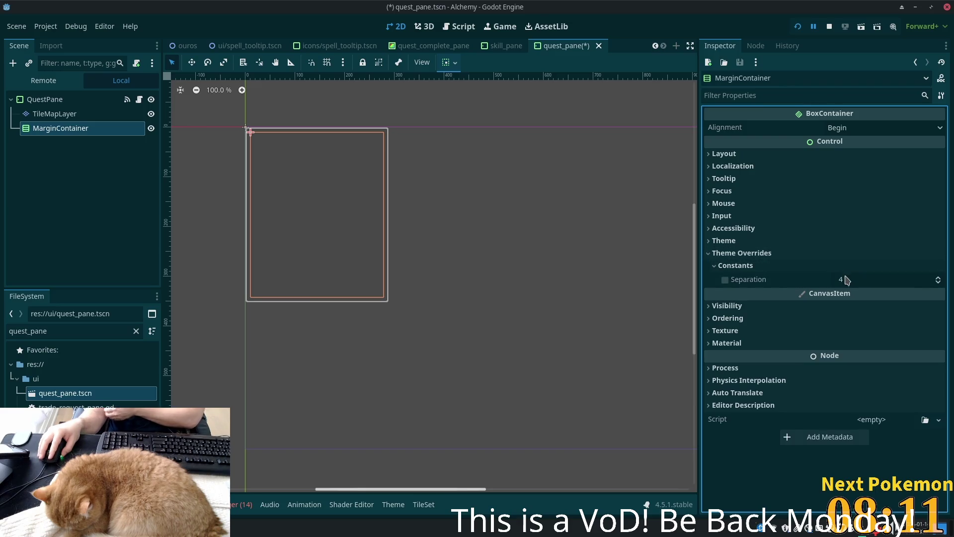
pyautogui.click(869, 279)
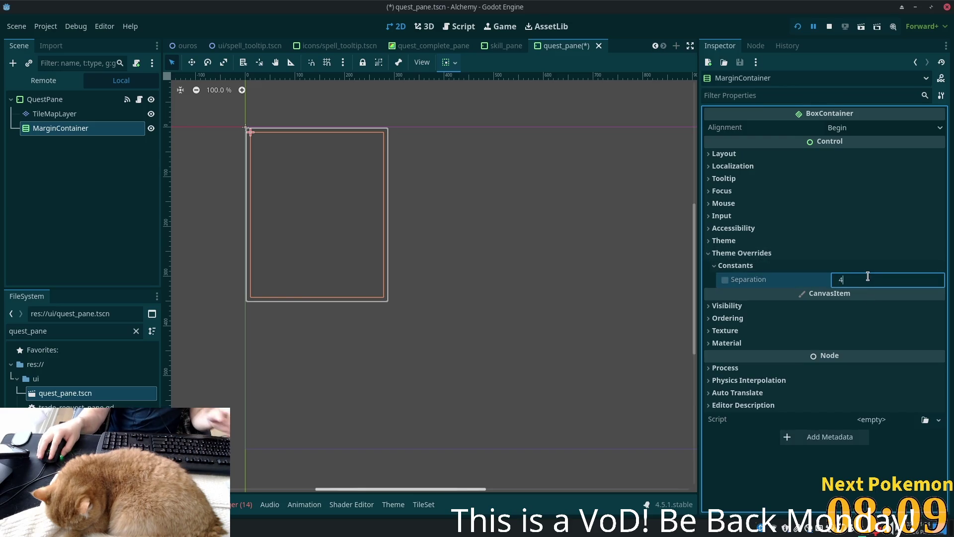
pyautogui.write('10')
pyautogui.press('Tab')
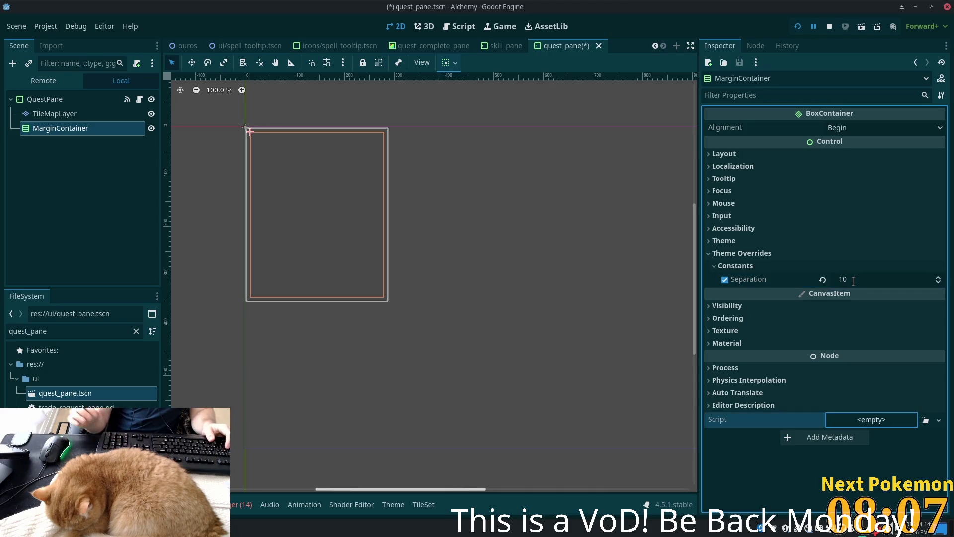
# - Click through the QuestPane, MarginContainer and TileMapLayer nodes, ending on MarginContainer
pyautogui.click(121, 101)
pyautogui.click(75, 129)
pyautogui.click(64, 114)
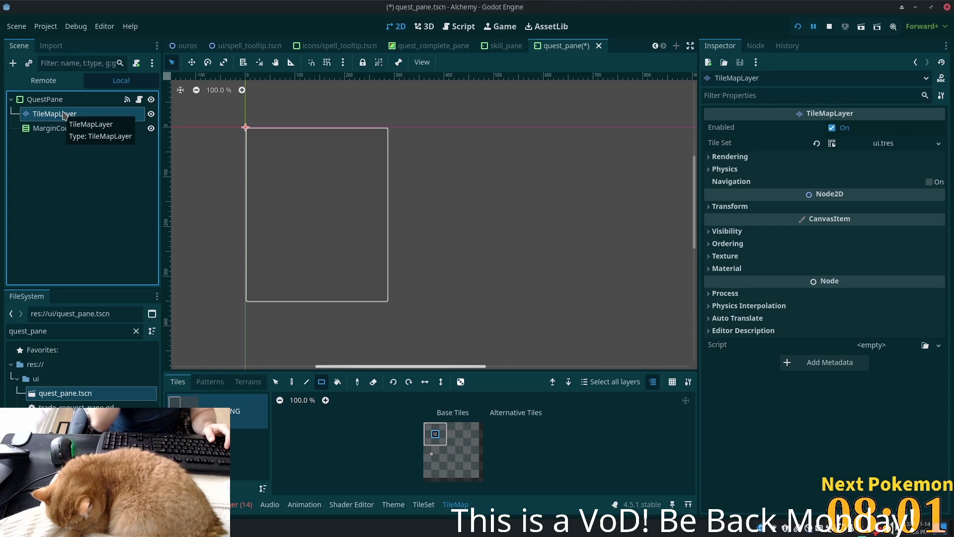
pyautogui.click(76, 129)
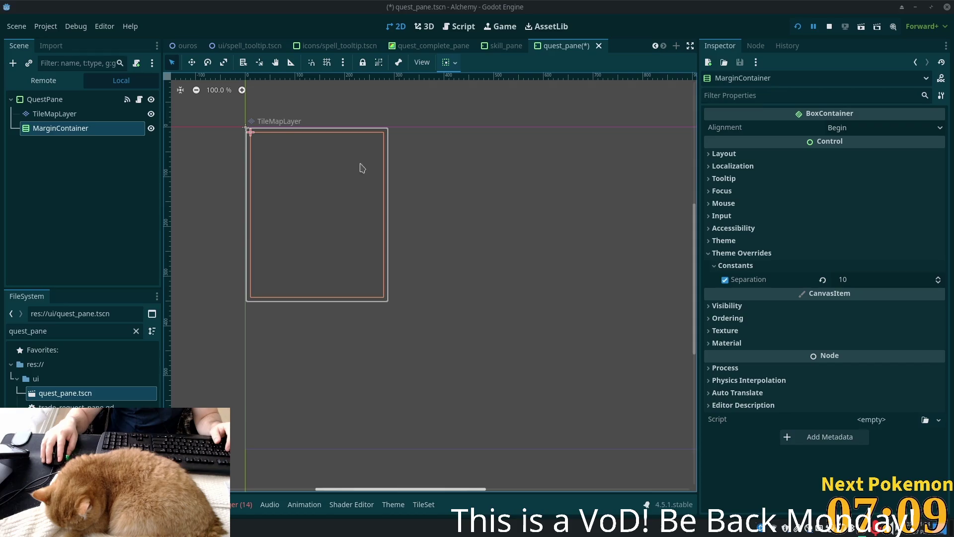
# - Add a VBoxContainer as a child of the MarginContainer
pyautogui.click(45, 100)
pyautogui.click(54, 114)
pyautogui.click(55, 127)
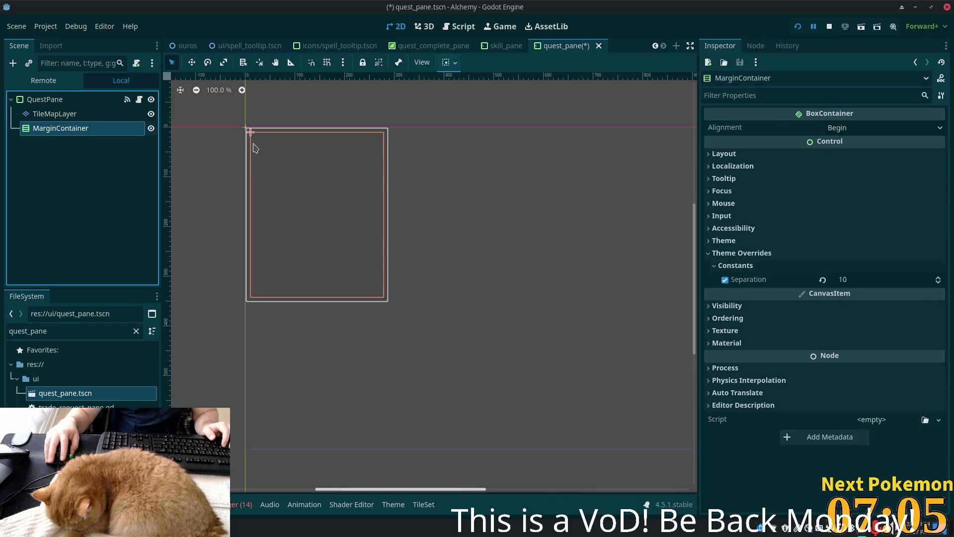
pyautogui.hotkey('ctrl', 'a')
pyautogui.write('vbox')
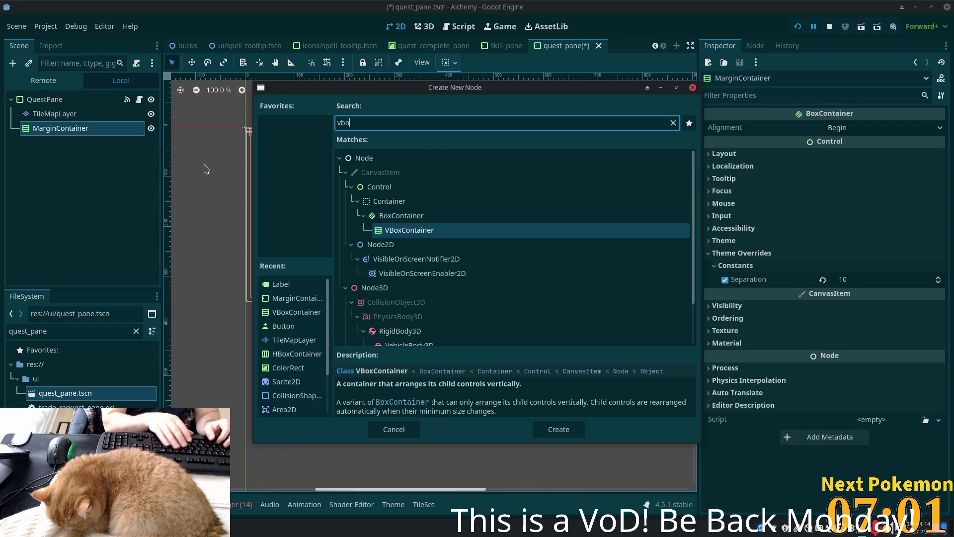
pyautogui.press('Return')
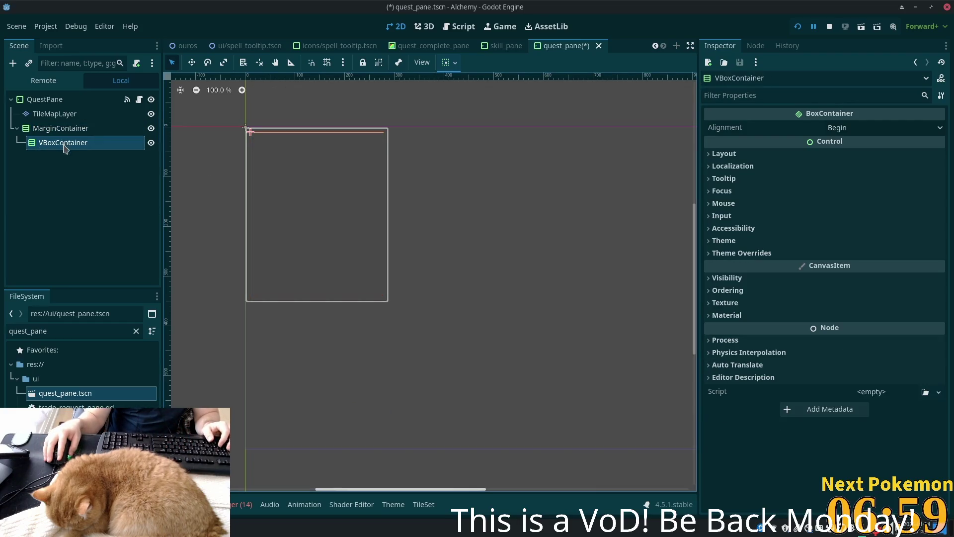
# - Add a Label under the VBoxContainer reading 'Quests', centred horizontally
pyautogui.hotkey('ctrl', 'a')
pyautogui.press('Right')
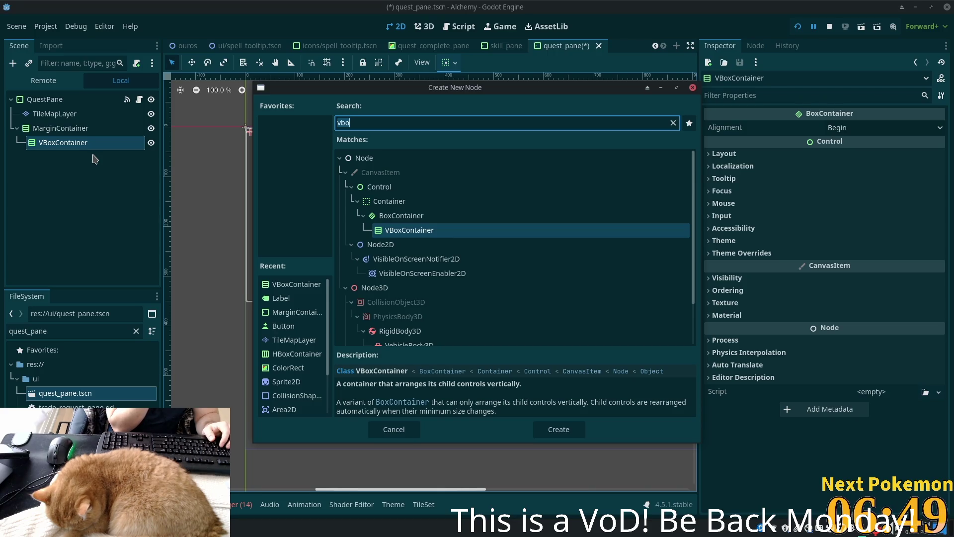
pyautogui.write('label')
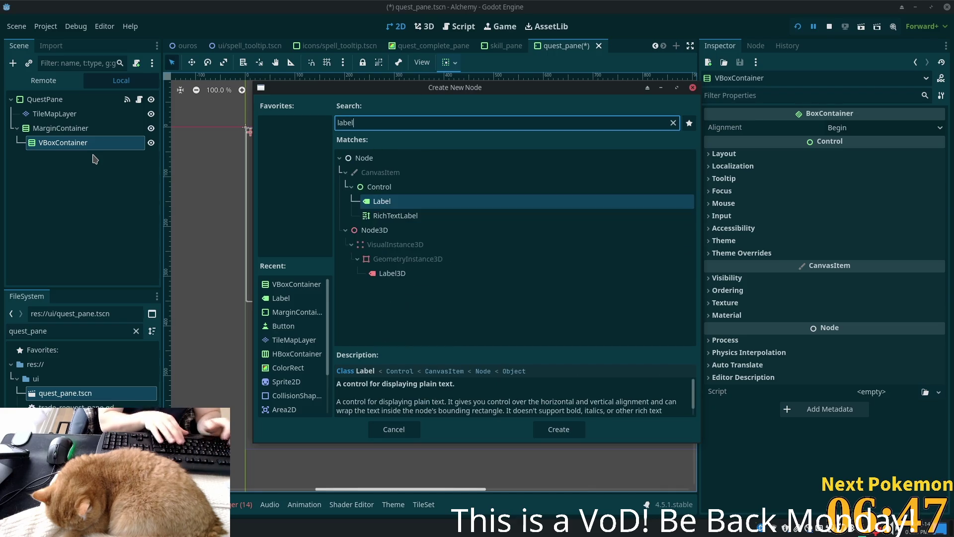
pyautogui.press('Return')
pyautogui.click(764, 151)
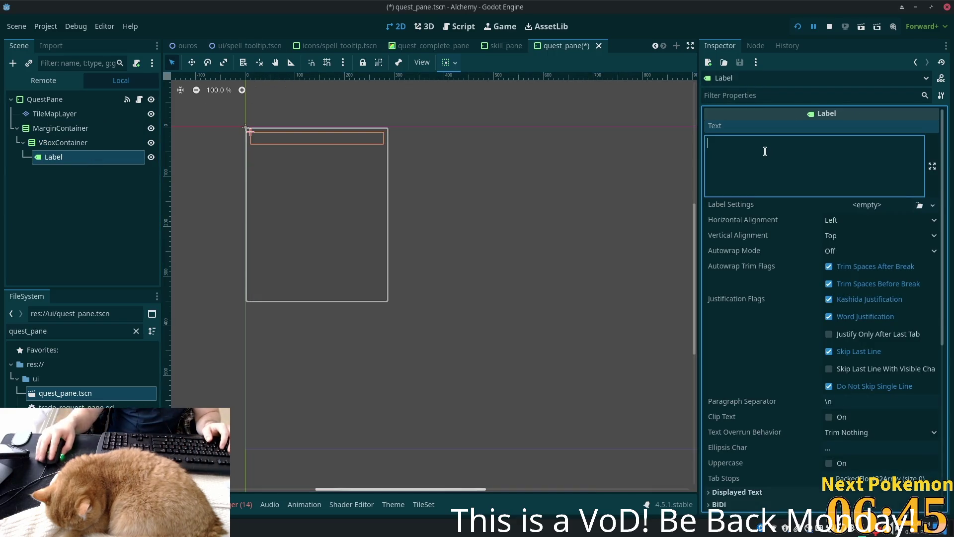
pyautogui.write('Quests')
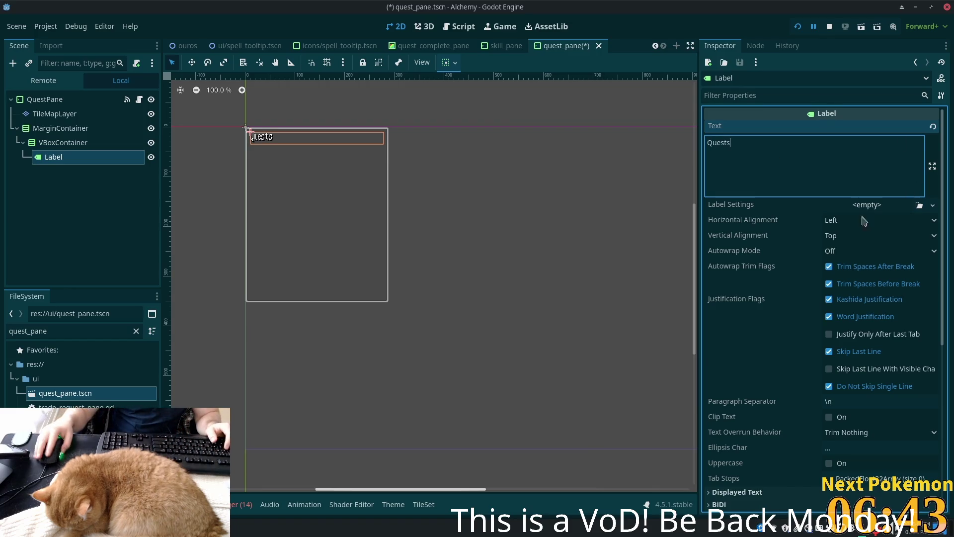
pyautogui.click(838, 225)
pyautogui.click(840, 247)
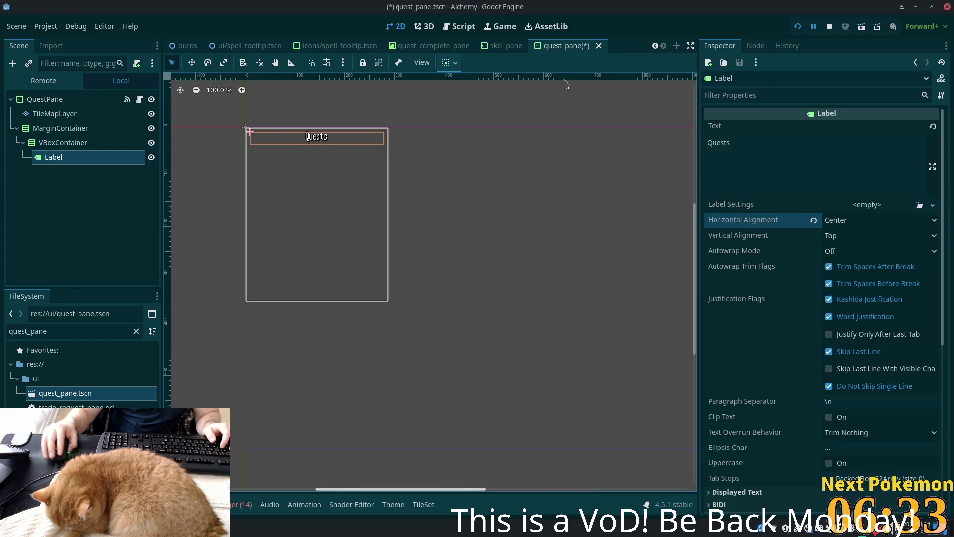
# - Check the quest_complete_pane scene for reference, then return to the Quests label in quest_pane
pyautogui.click(427, 46)
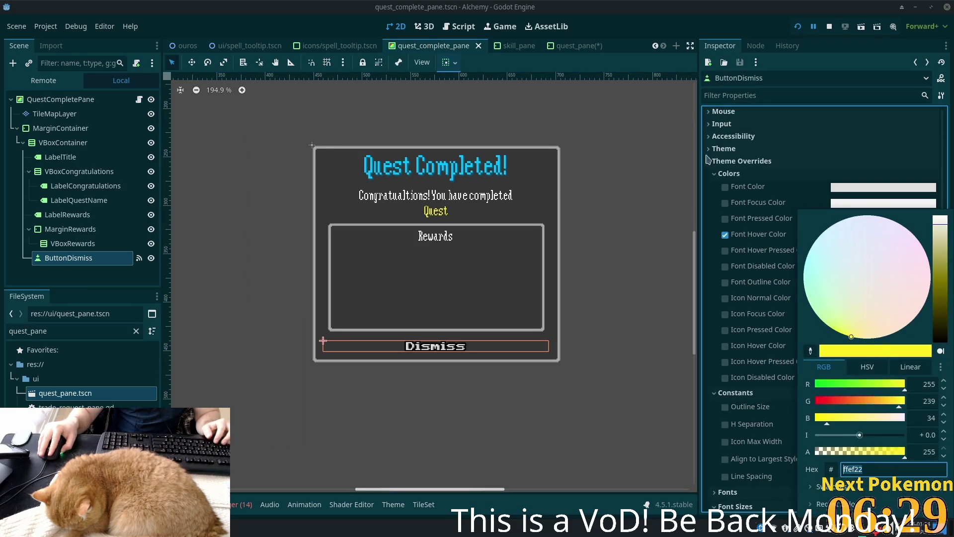
pyautogui.click(572, 45)
pyautogui.click(571, 46)
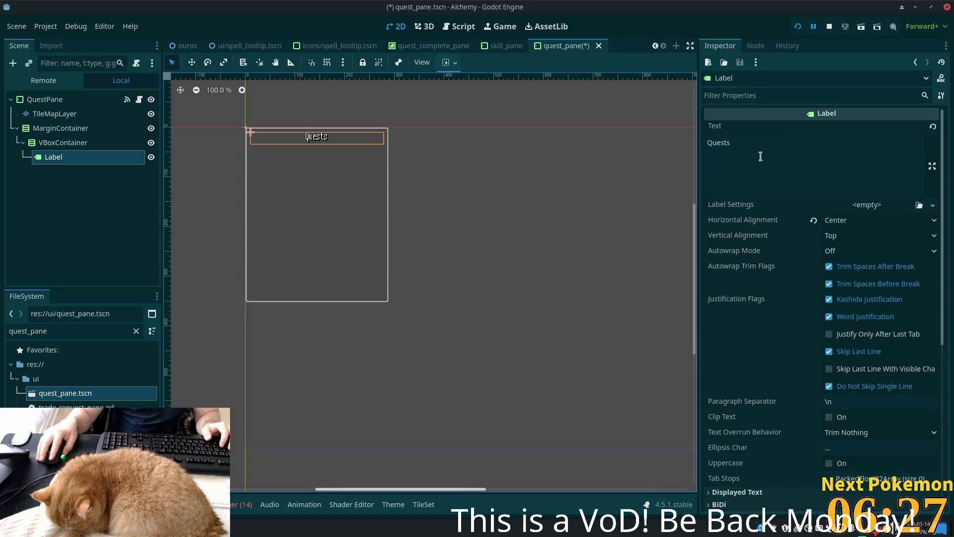
pyautogui.click(795, 169)
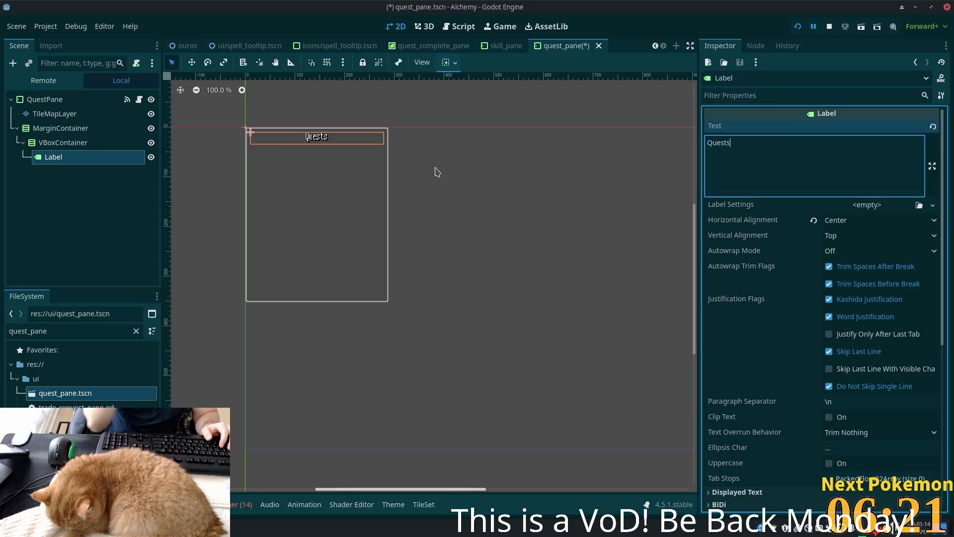
# - Rename the title Label to LabelTitle
pyautogui.click(55, 157)
pyautogui.click(64, 158)
pyautogui.press('End')
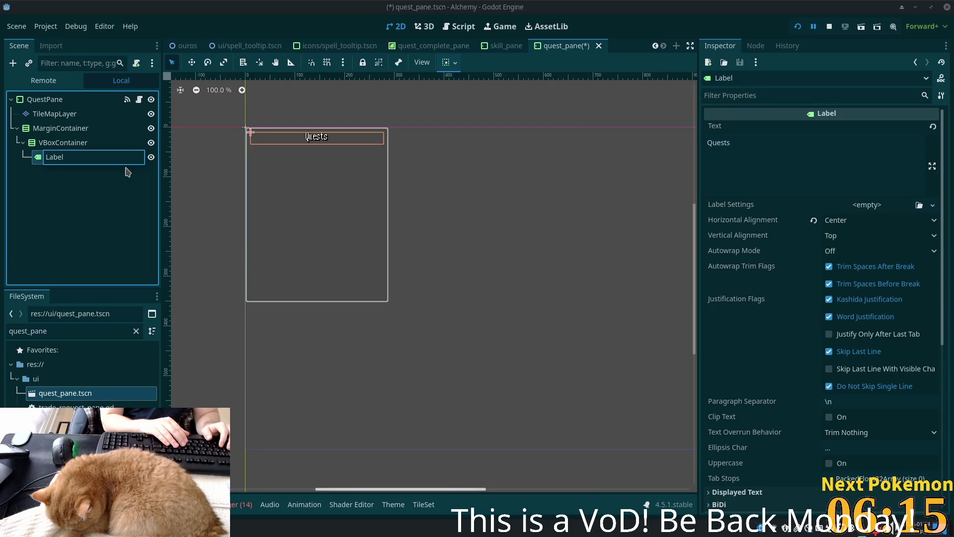
pyautogui.write('Title')
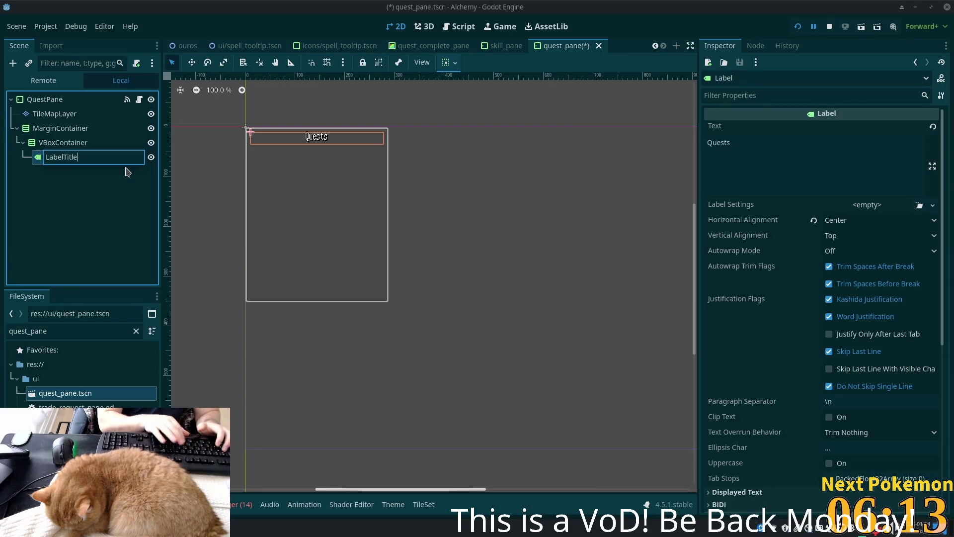
pyautogui.press('Return')
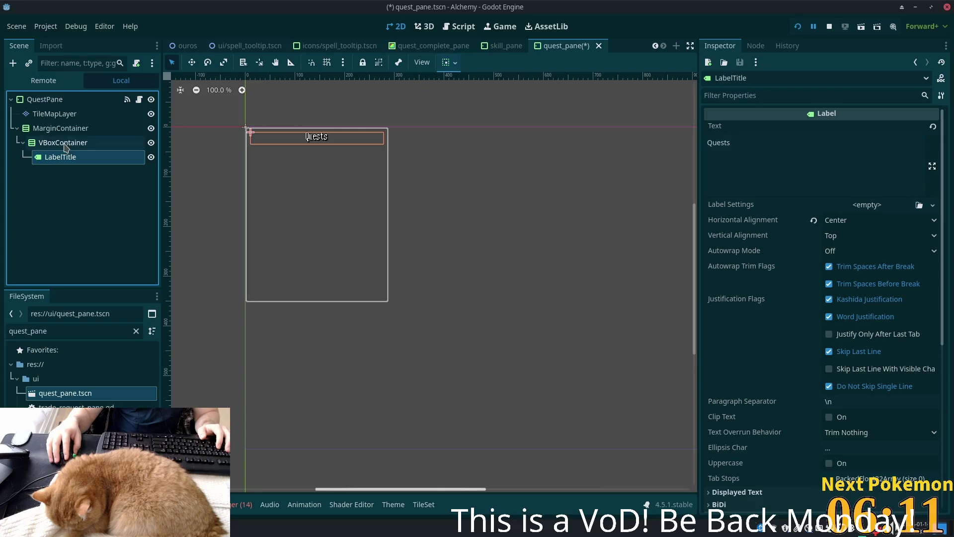
# - Add a nested VBoxContainer under the outer VBoxContainer for the quest list
pyautogui.click(59, 144)
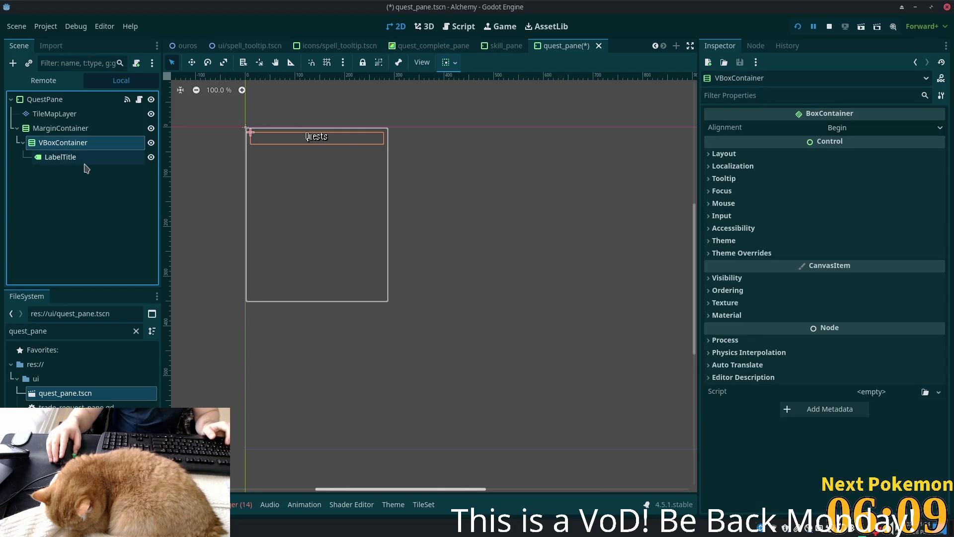
pyautogui.hotkey('ctrl', 'a')
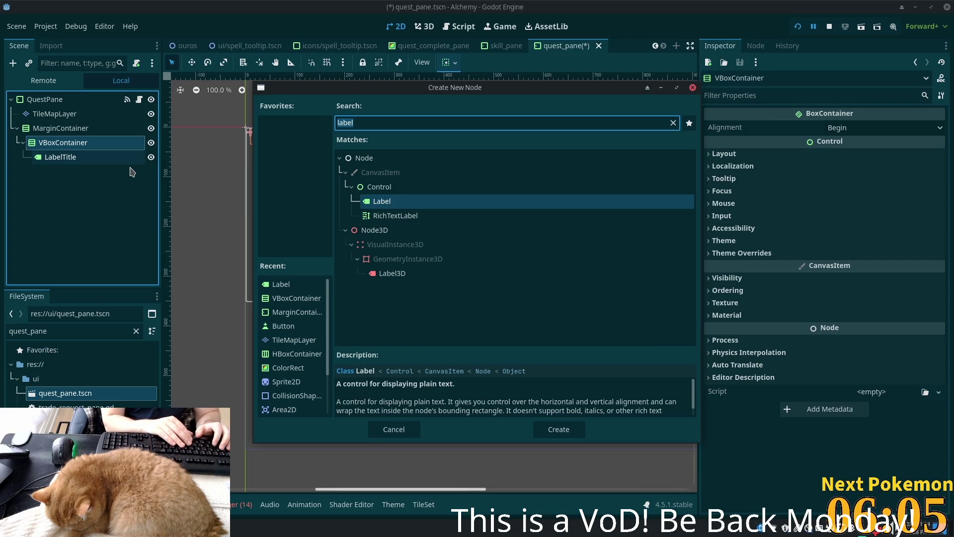
pyautogui.write('vbox')
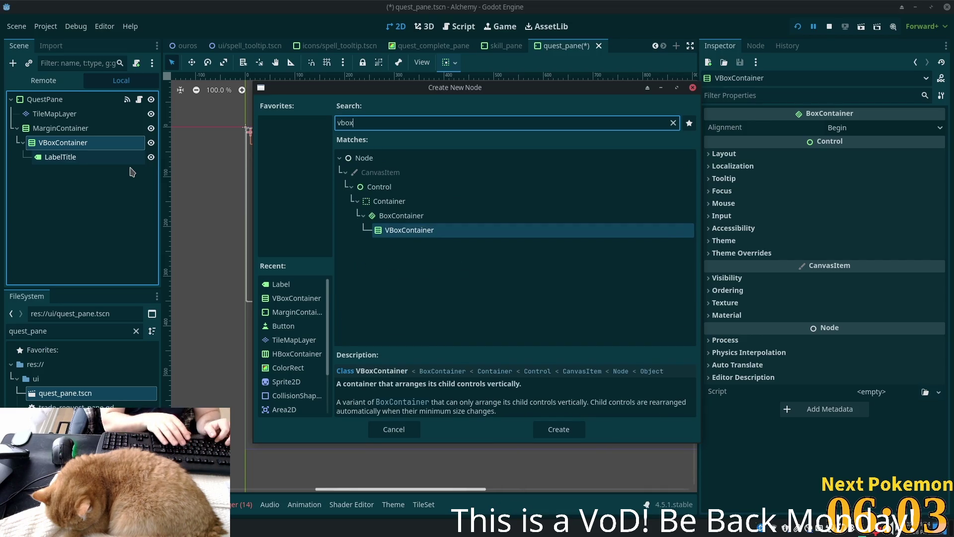
pyautogui.press('Return')
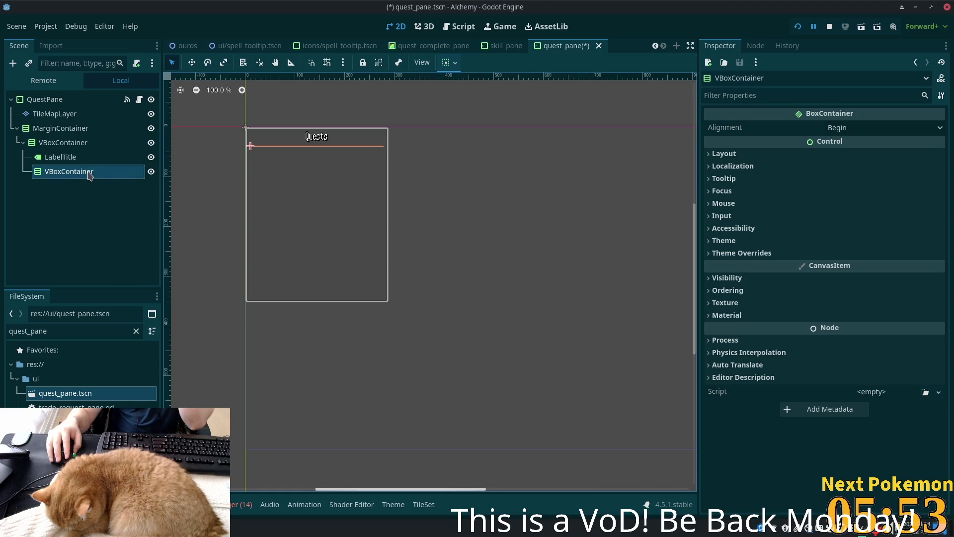
# - Add a Label named LabelQuest in the nested container, with text 'The Quest'
pyautogui.hotkey('ctrl', 'a')
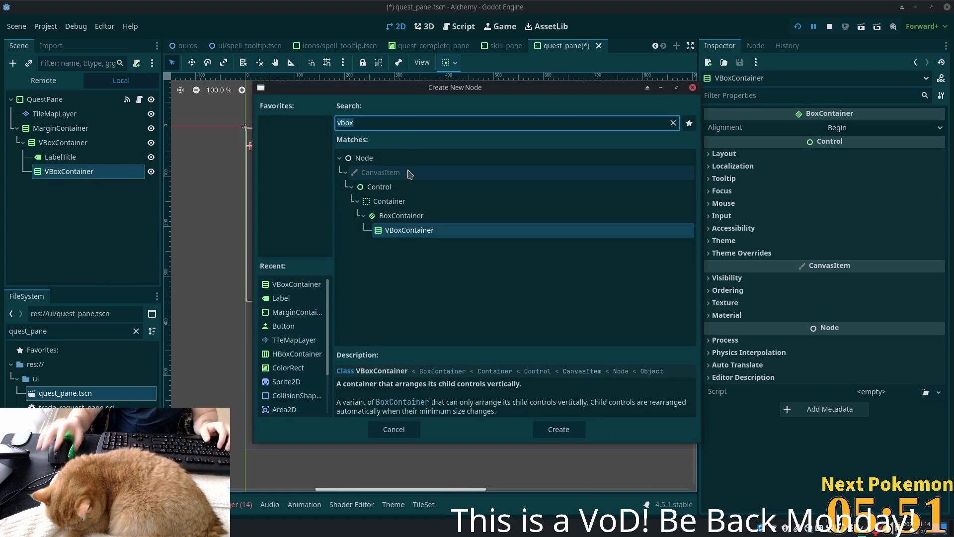
pyautogui.write('label')
pyautogui.press('Return')
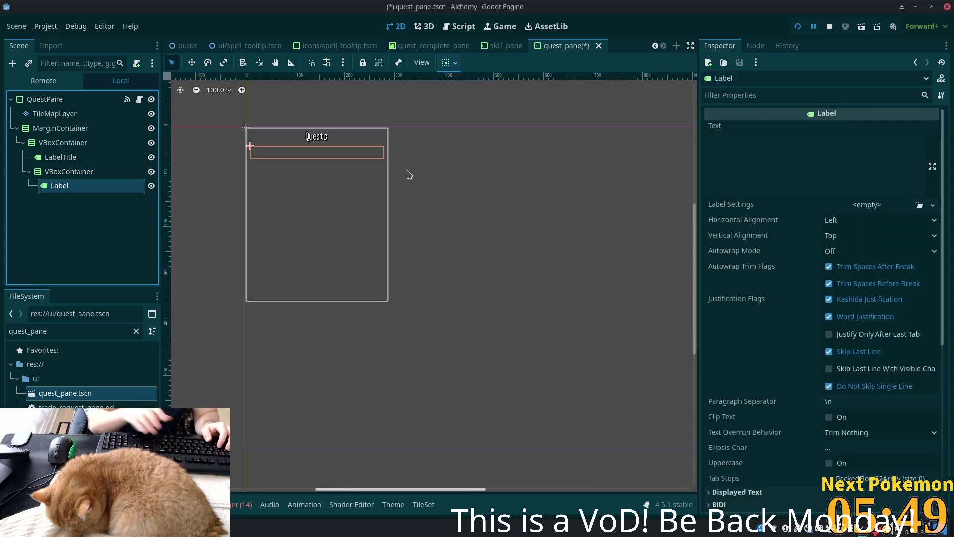
pyautogui.press('F2')
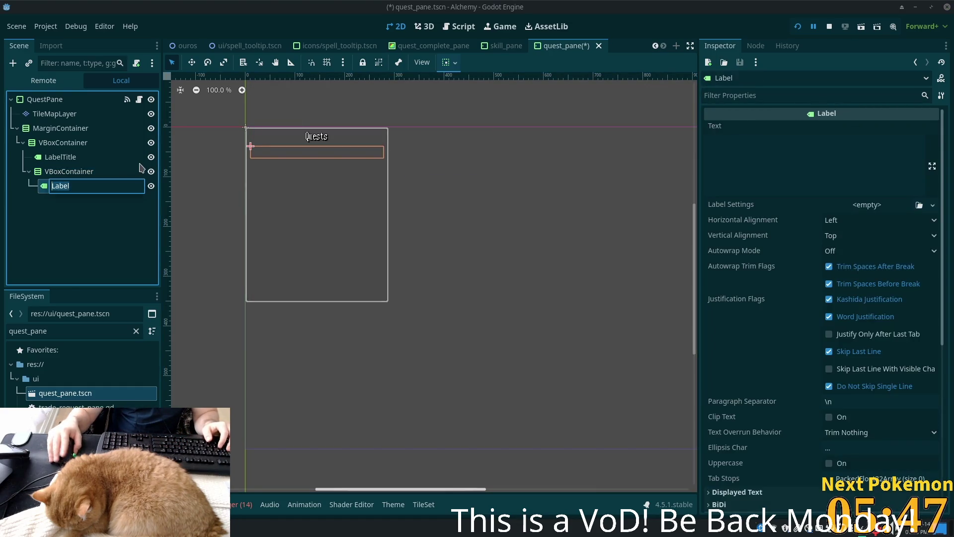
pyautogui.write('Q')
pyautogui.hotkey('ctrl', 'z')
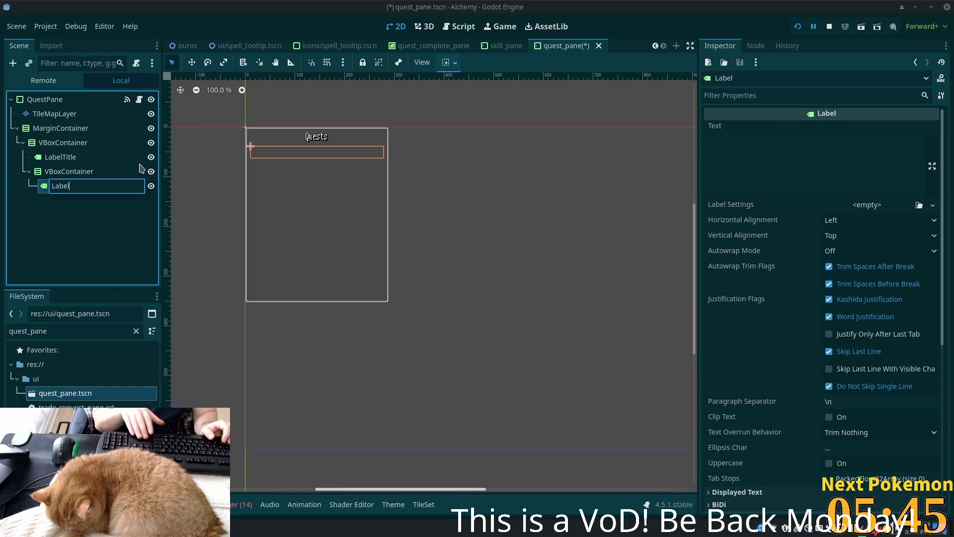
pyautogui.write('Quest')
pyautogui.press('Return')
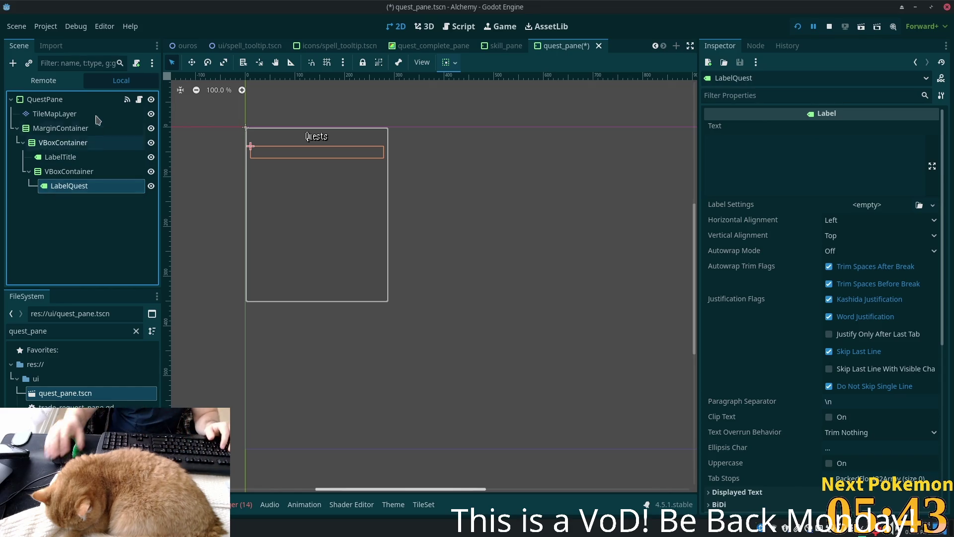
pyautogui.click(753, 154)
pyautogui.write('Th')
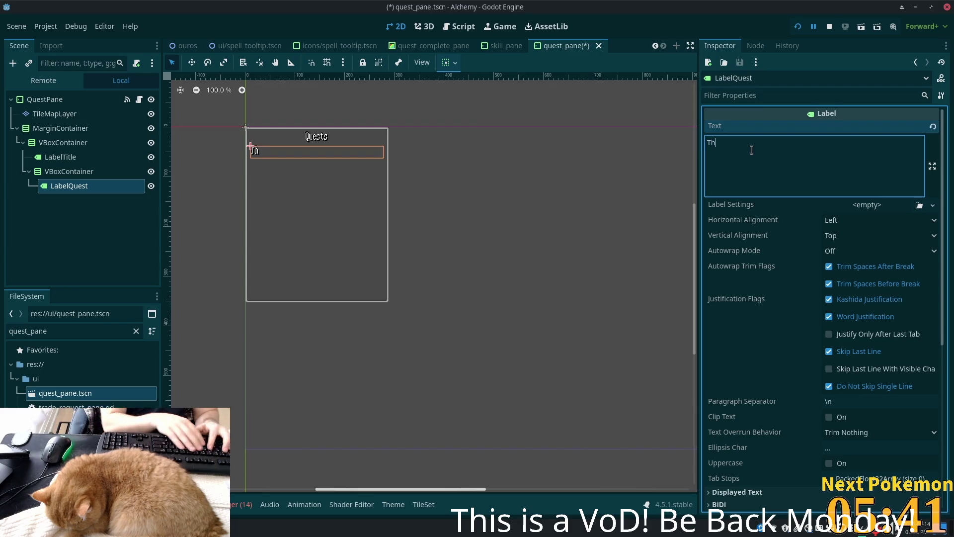
pyautogui.write('e Quest')
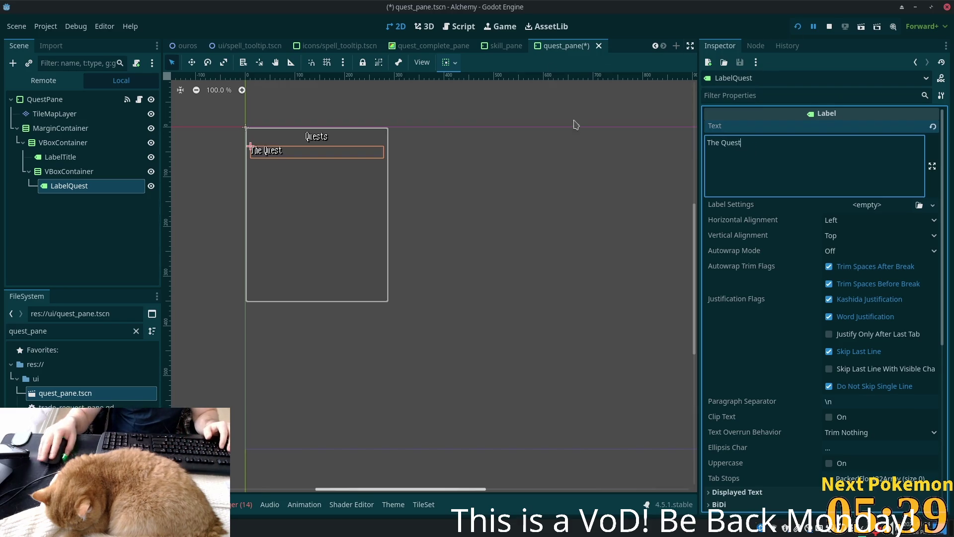
# - Duplicate LabelQuest until there are seven quest labels
pyautogui.click(95, 171)
pyautogui.click(94, 185)
pyautogui.hotkey('ctrl', 'd')
pyautogui.hotkey('ctrl', 'd')
pyautogui.hotkey('ctrl', 'd')
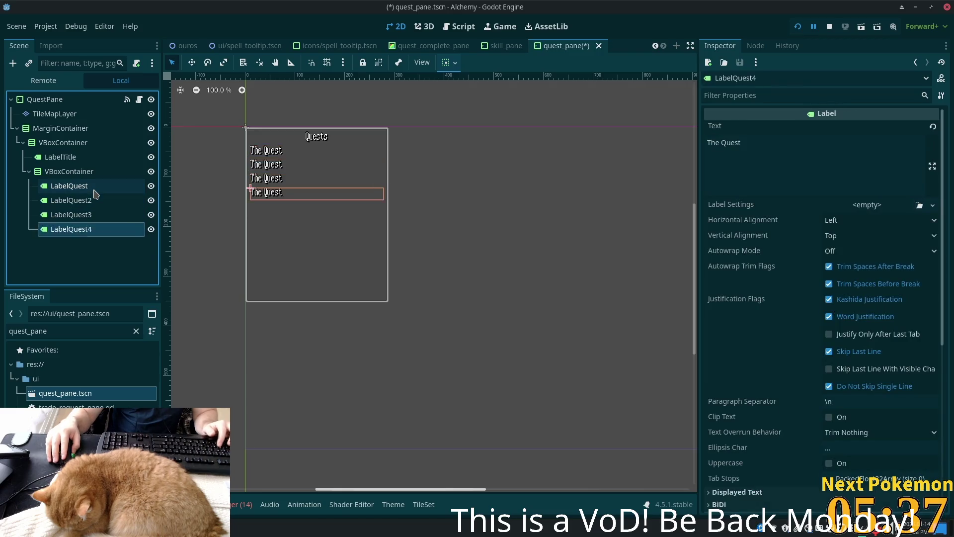
pyautogui.hotkey('ctrl', 'd')
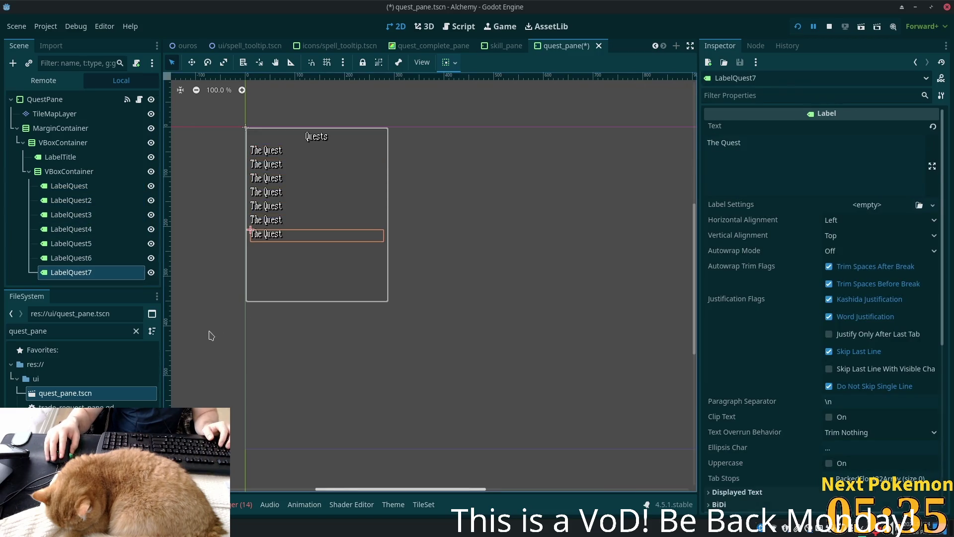
# - Add a ScrollContainer as a child of the outer VBoxContainer
pyautogui.click(100, 171)
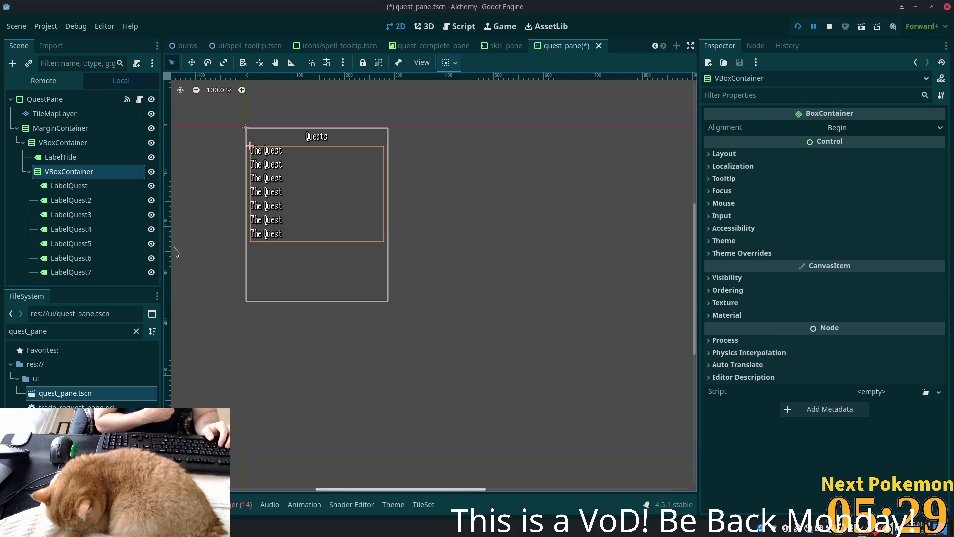
pyautogui.click(73, 149)
pyautogui.hotkey('ctrl', 'a')
pyautogui.write('scroll')
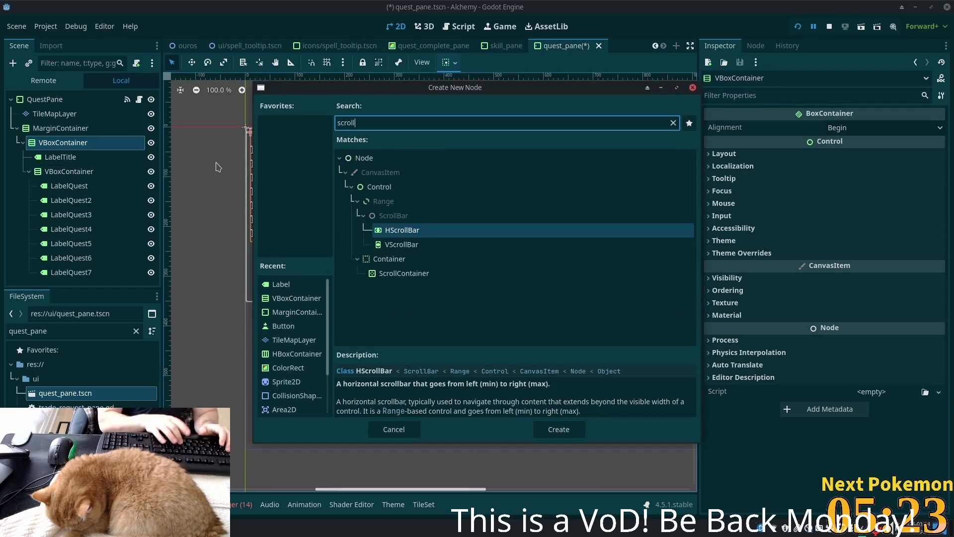
pyautogui.press('Down')
pyautogui.press('Down')
pyautogui.press('Return')
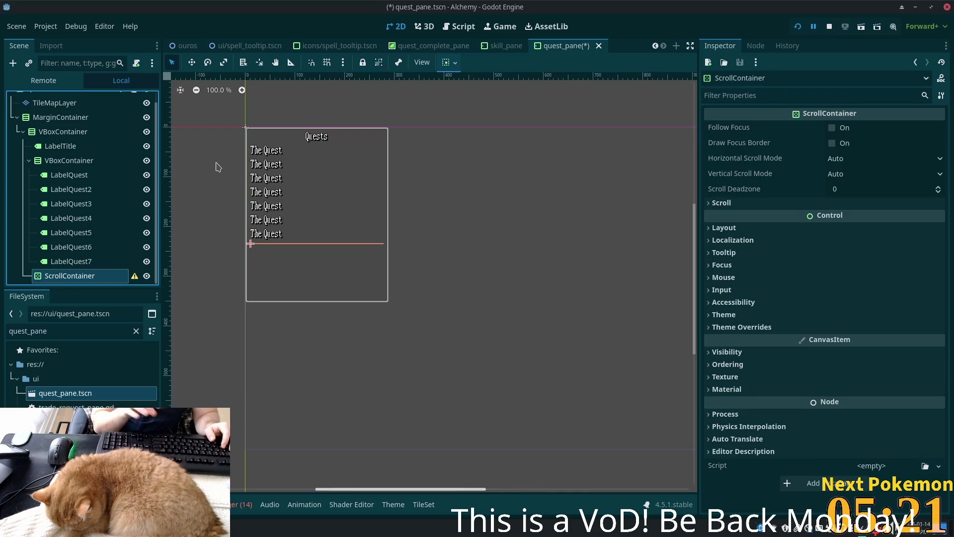
# - Move the quest labels' VBoxContainer into the ScrollContainer and make it expand
pyautogui.moveTo(47, 160); pyautogui.dragTo(77, 276)
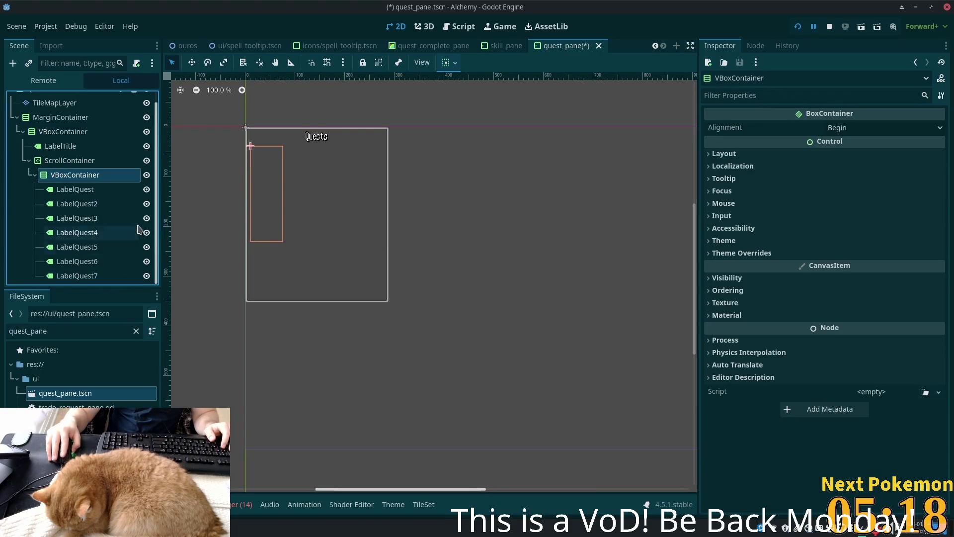
pyautogui.click(75, 160)
pyautogui.click(70, 175)
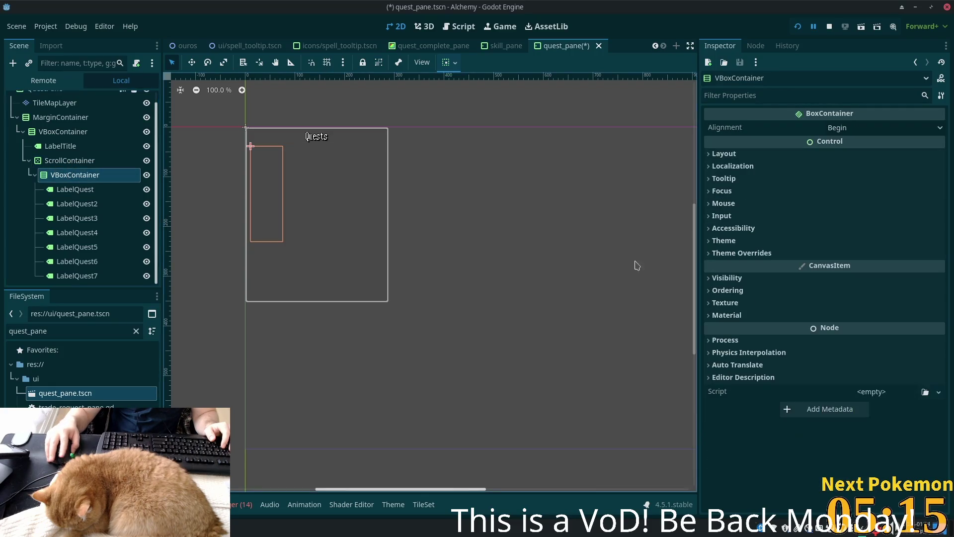
pyautogui.click(724, 154)
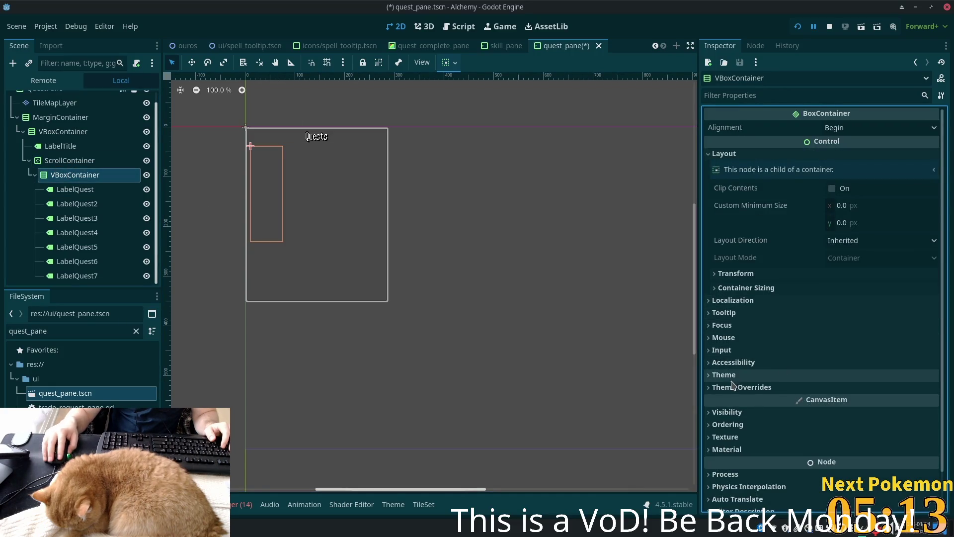
pyautogui.click(763, 288)
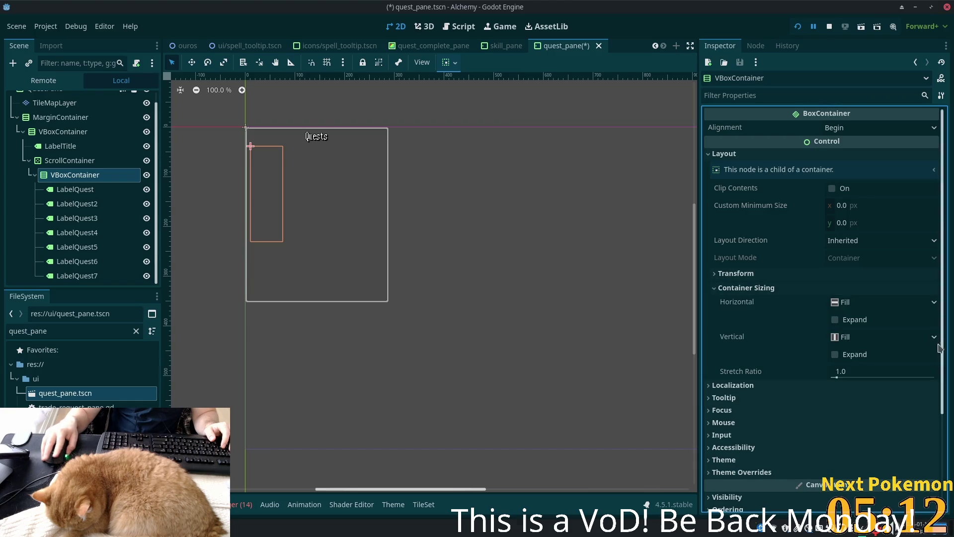
pyautogui.click(859, 320)
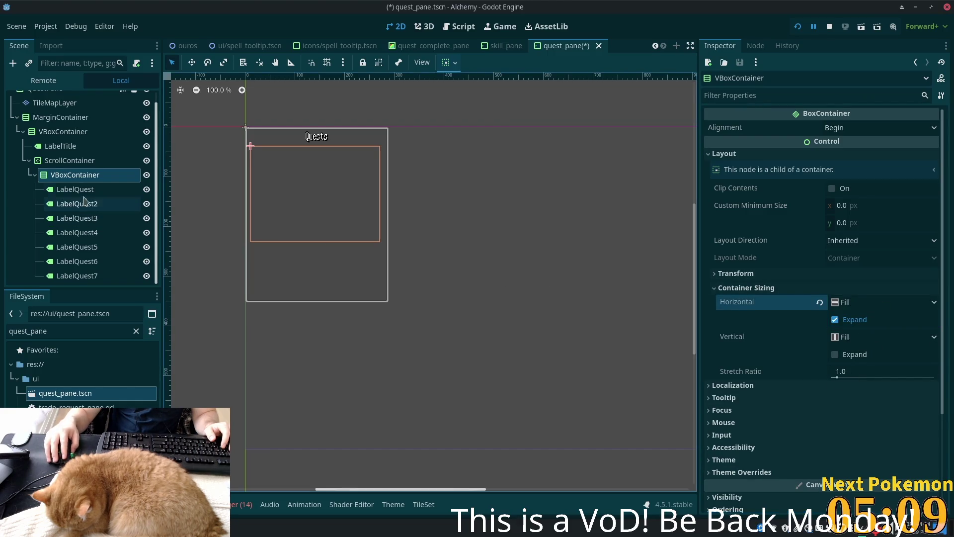
# - Set the ScrollContainer's container sizing to expand vertically
pyautogui.click(62, 160)
pyautogui.press('F2')
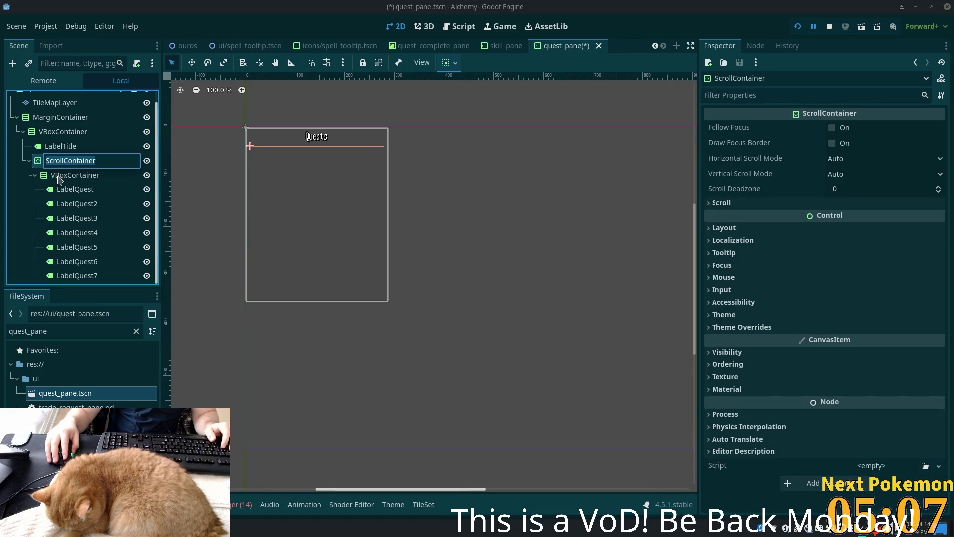
pyautogui.click(58, 174)
pyautogui.click(56, 172)
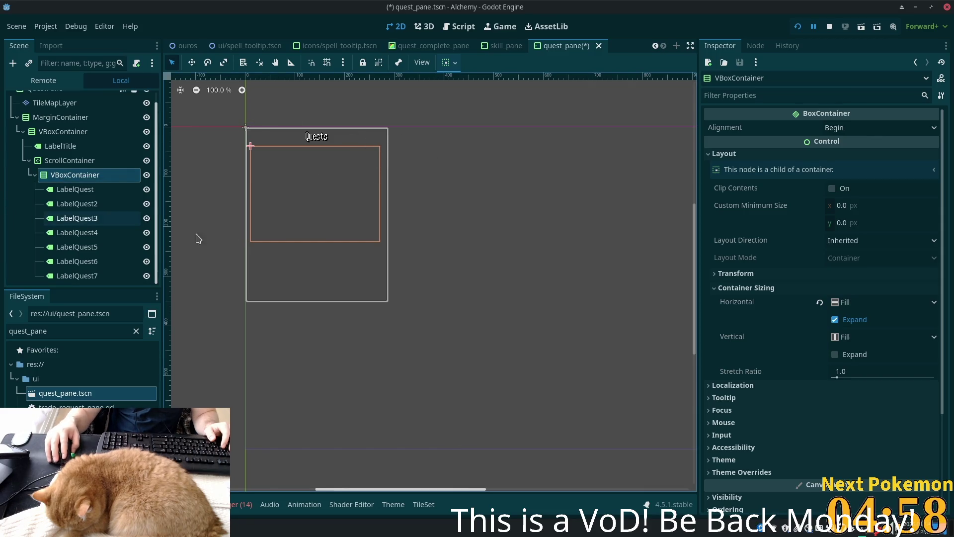
pyautogui.click(64, 166)
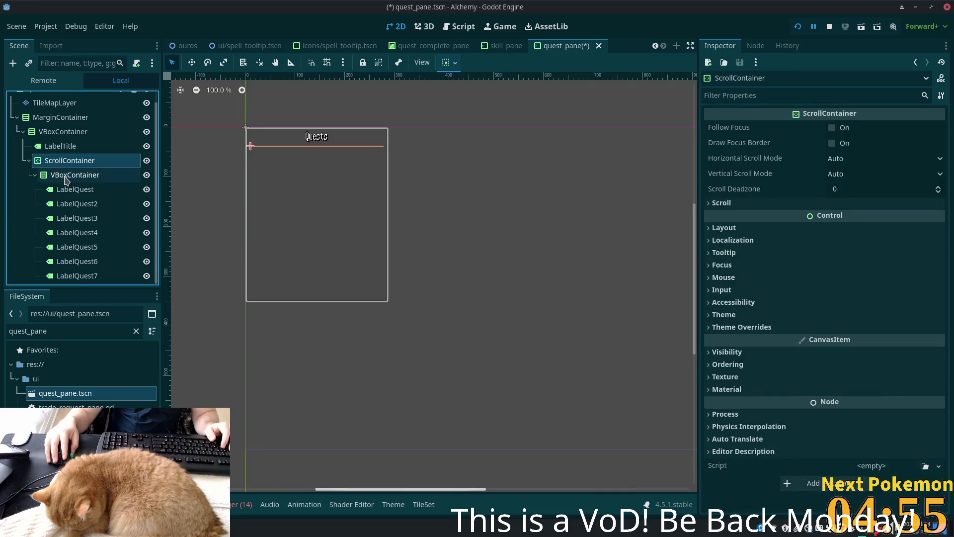
pyautogui.click(66, 178)
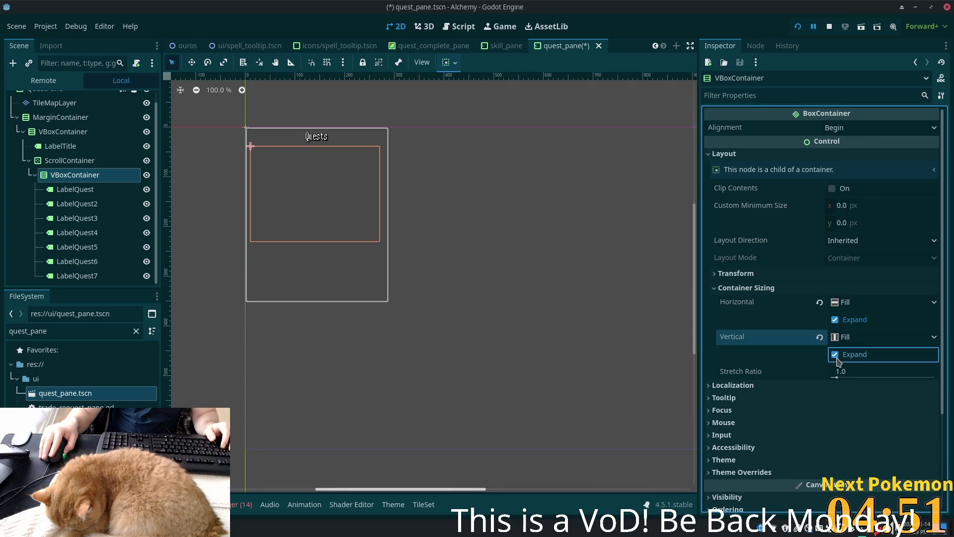
pyautogui.click(70, 160)
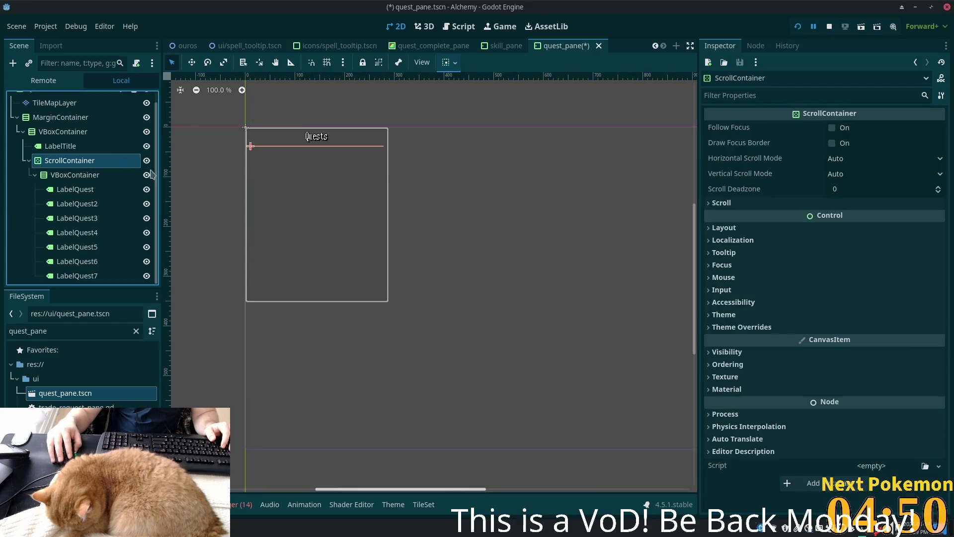
pyautogui.click(724, 228)
pyautogui.click(775, 362)
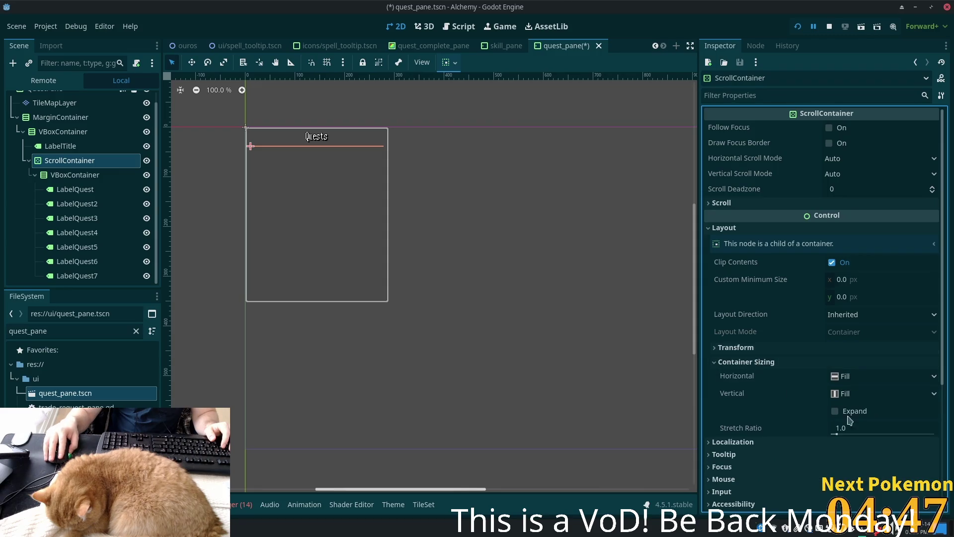
pyautogui.click(845, 413)
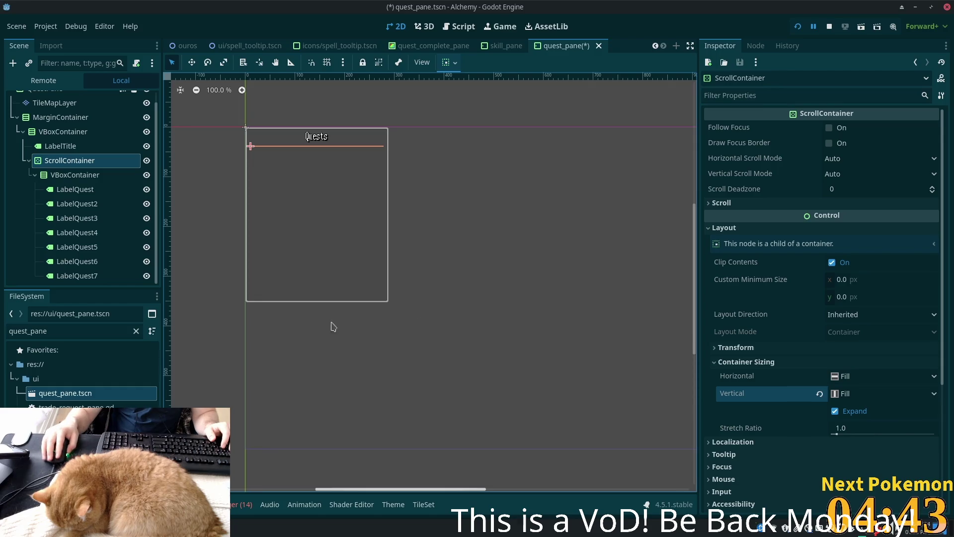
pyautogui.click(58, 179)
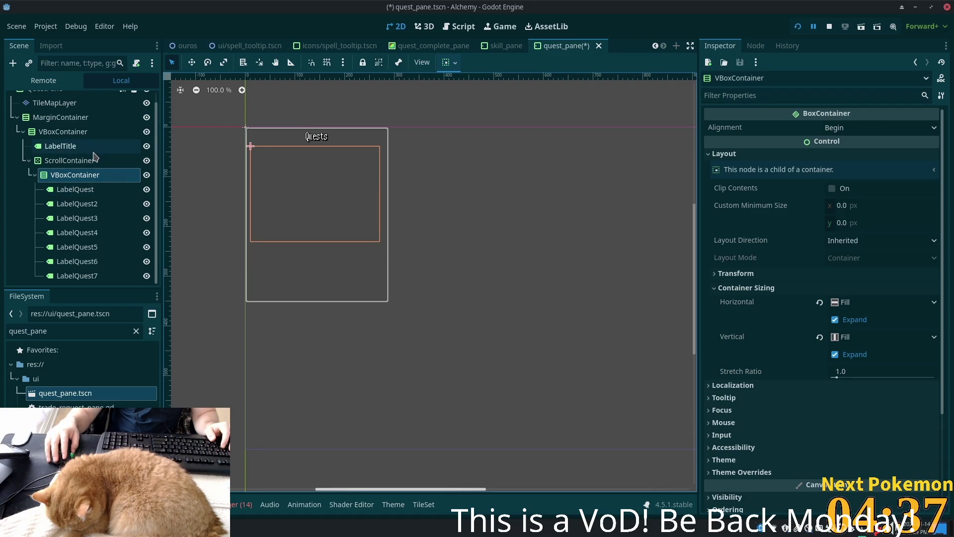
pyautogui.click(66, 132)
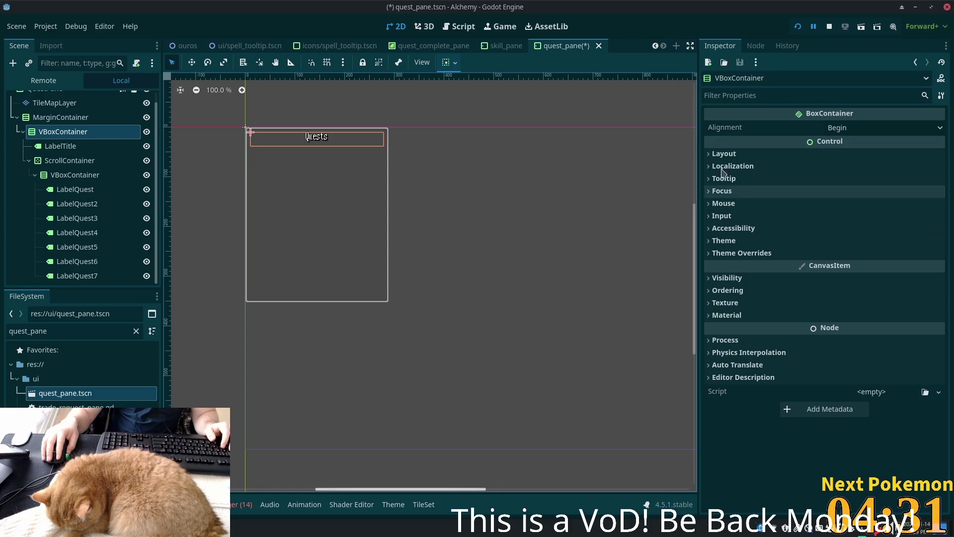
# - Tick Vertical Expand on the outer VBoxContainer so the quest labels fill the pane
pyautogui.click(716, 154)
pyautogui.click(748, 288)
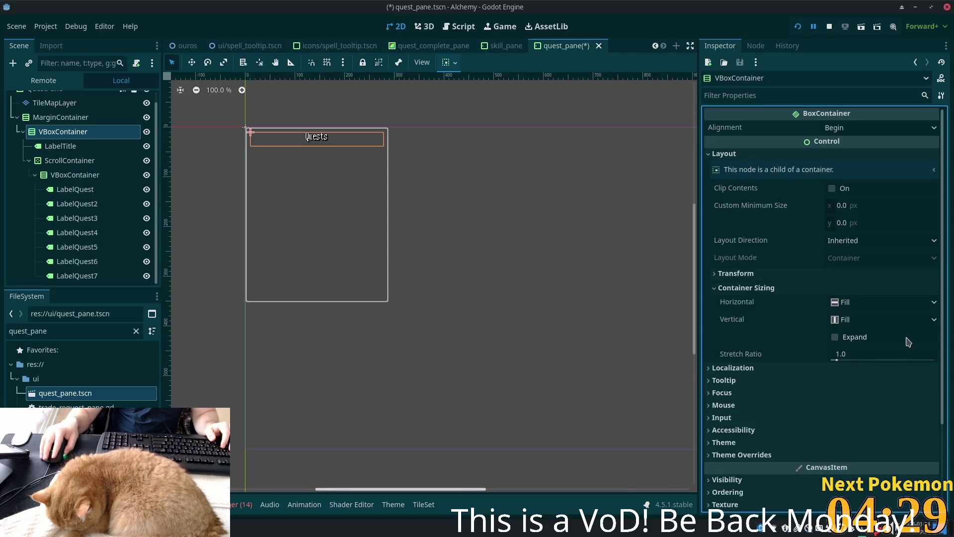
pyautogui.click(835, 337)
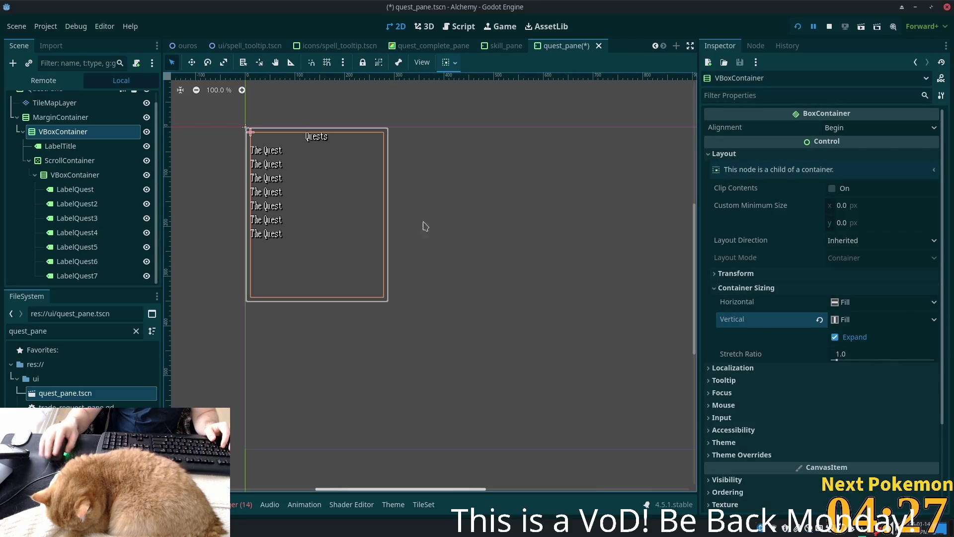
pyautogui.click(75, 189)
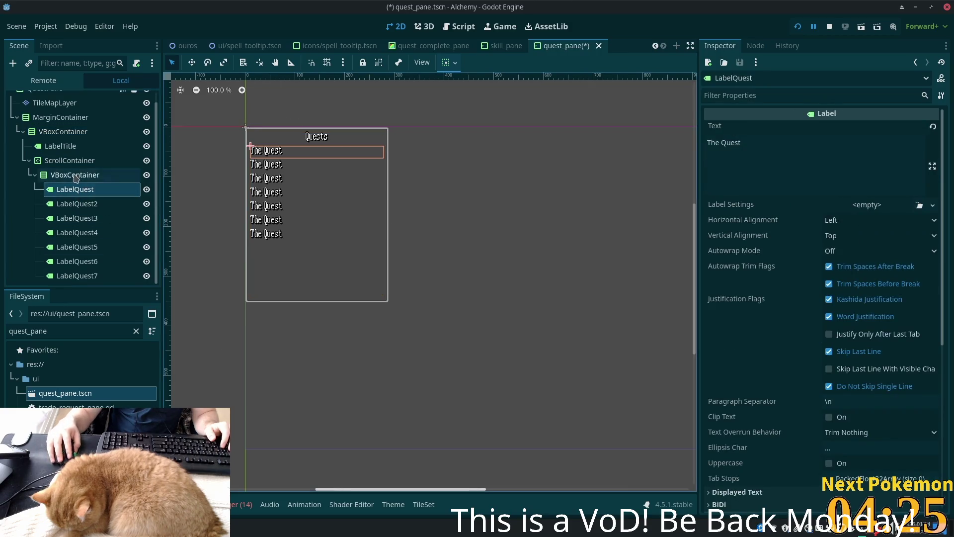
pyautogui.click(66, 161)
pyautogui.click(74, 175)
pyautogui.click(60, 146)
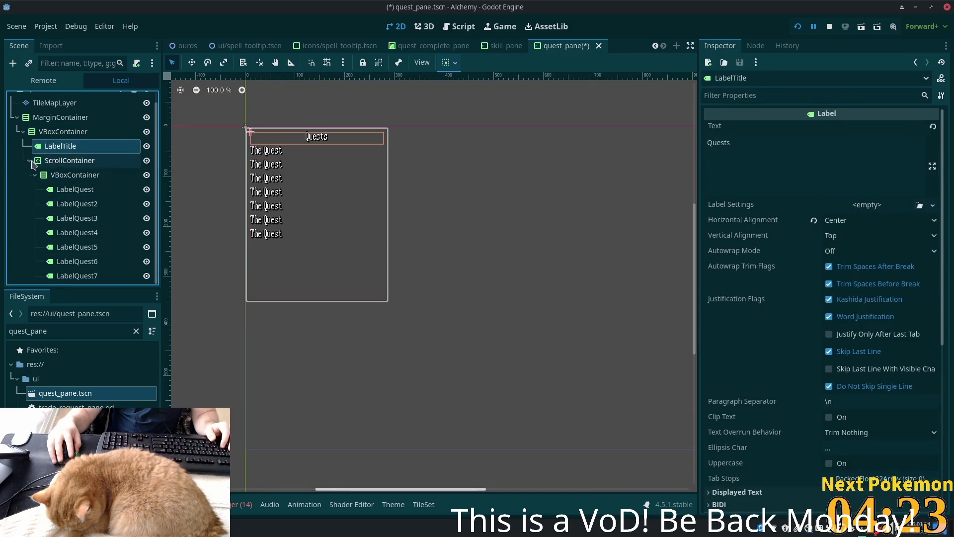
# - Rename the ScrollContainer to ScrollContainerQuests
pyautogui.click(28, 161)
pyautogui.click(76, 174)
pyautogui.click(102, 171)
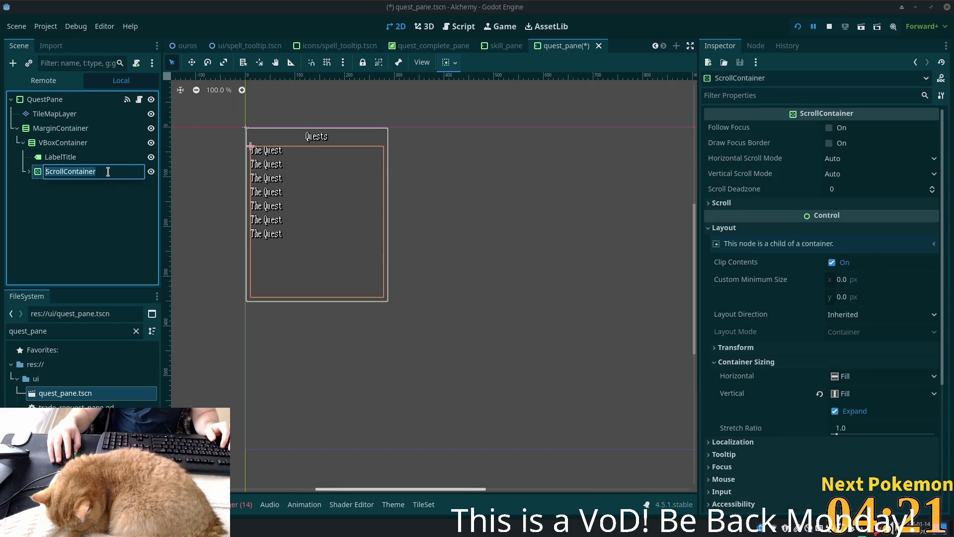
pyautogui.write('Quests')
pyautogui.press('Return')
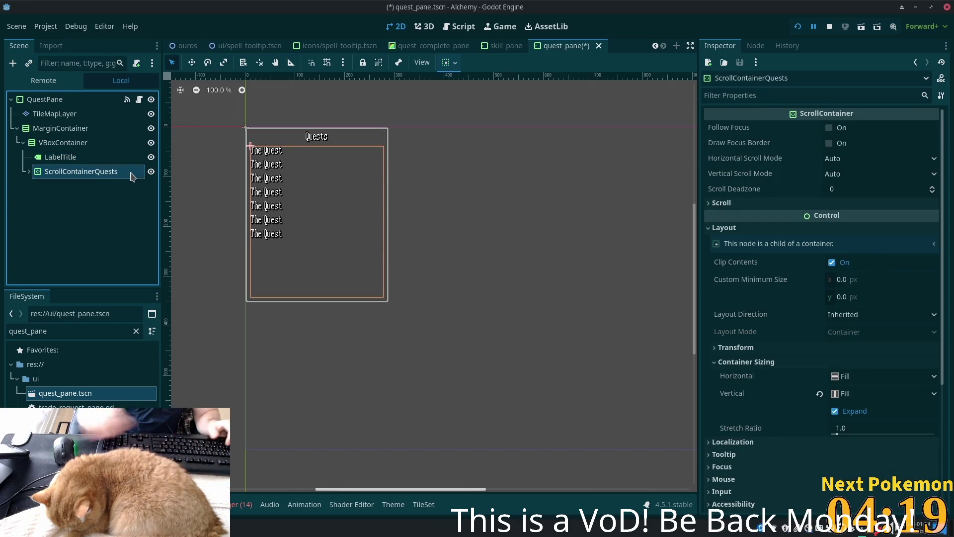
# - Rename the inner VBoxContainer to VBoxContainerQuests
pyautogui.click(29, 172)
pyautogui.click(99, 175)
pyautogui.click(128, 175)
pyautogui.click(128, 175)
pyautogui.write('Quests')
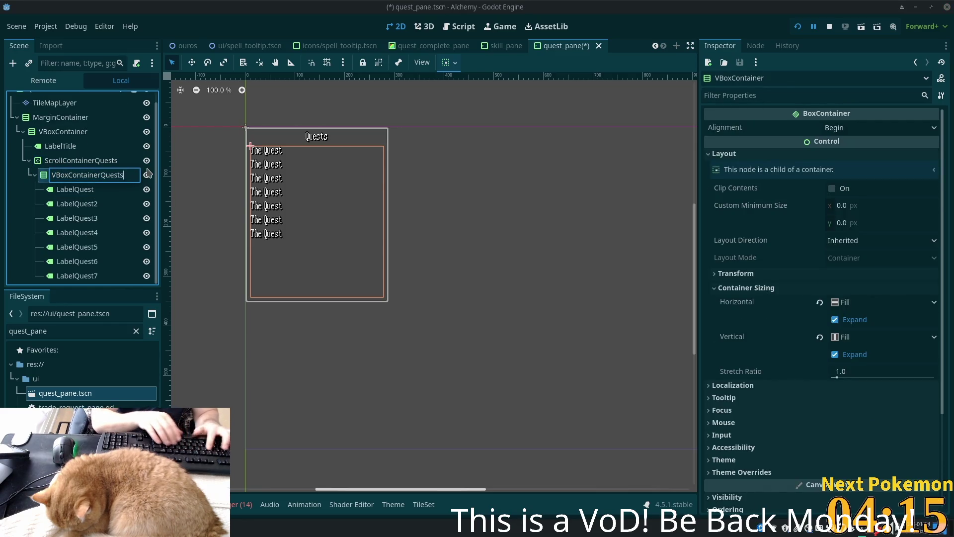
pyautogui.press('Return')
pyautogui.click(28, 160)
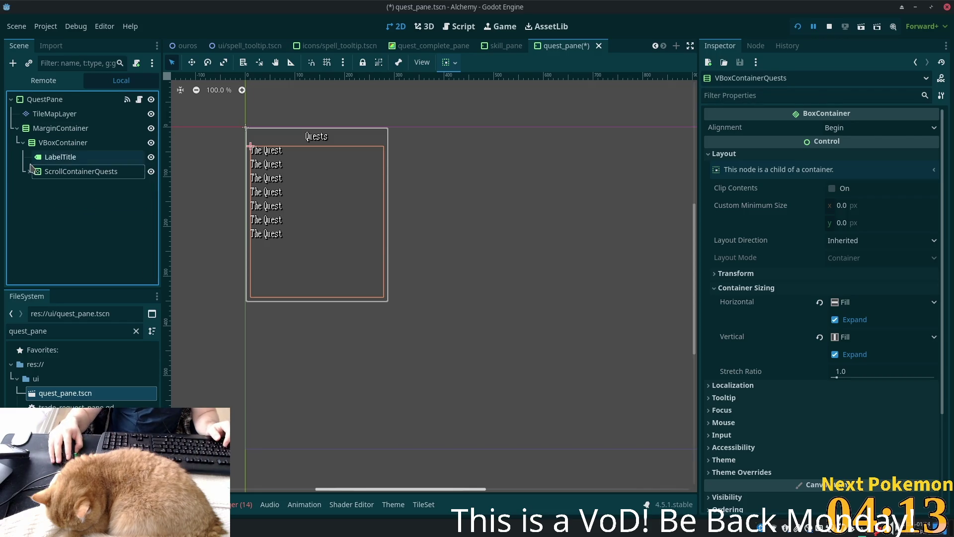
pyautogui.click(63, 143)
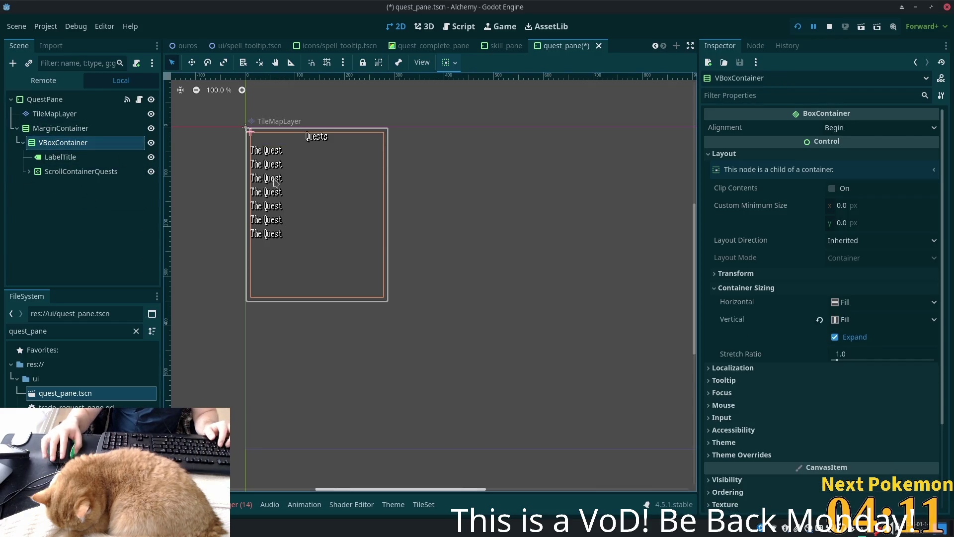
pyautogui.hotkey('ctrl', 'a')
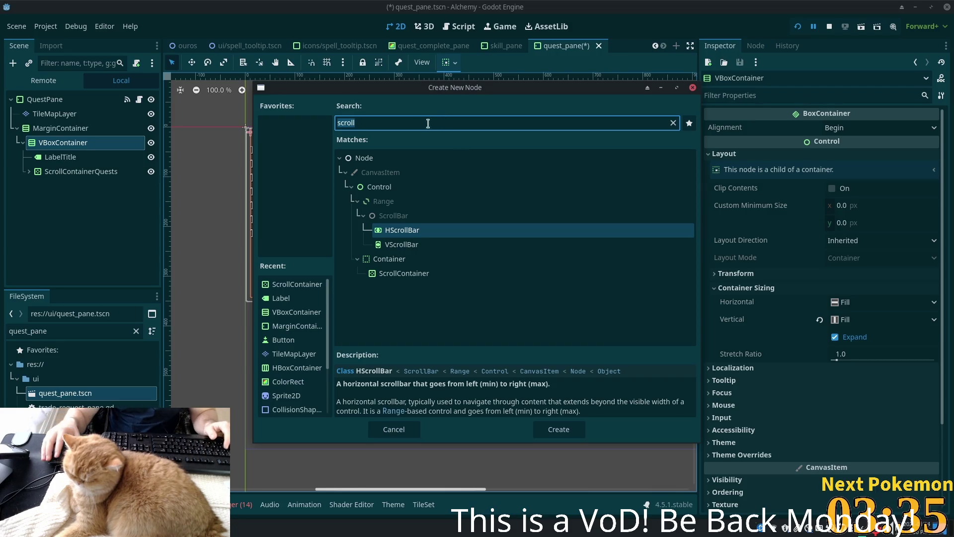
# - Add an HBoxContainer under the outer VBoxContainer for the bottom row
pyautogui.write('haboc')
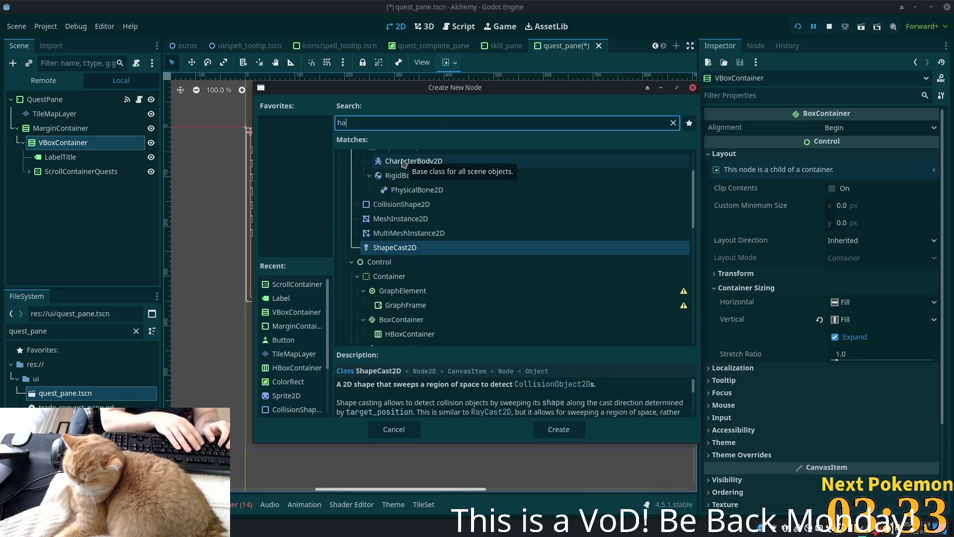
pyautogui.press('BackSpace')
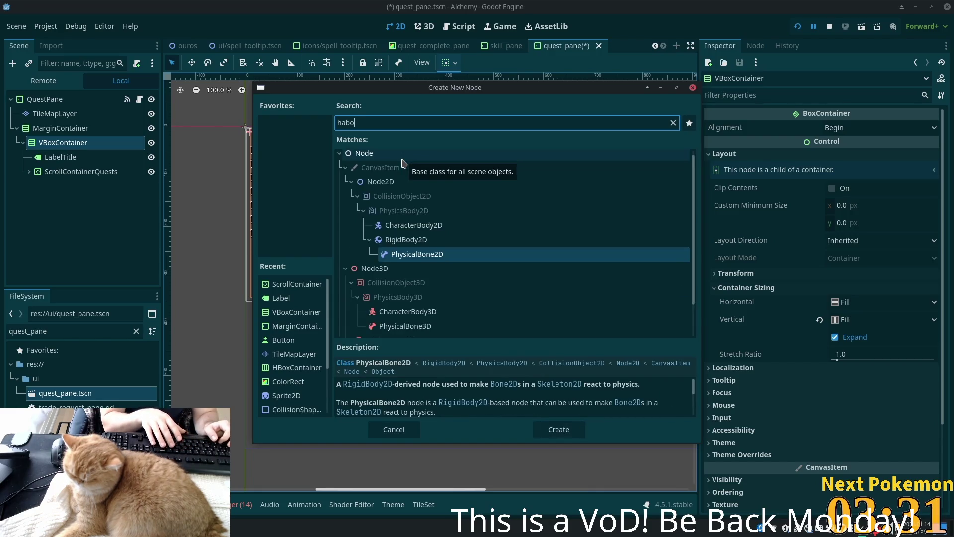
pyautogui.press('BackSpace')
pyautogui.press('BackSpace')
pyautogui.press('BackSpace')
pyautogui.write('box')
pyautogui.press('Return')
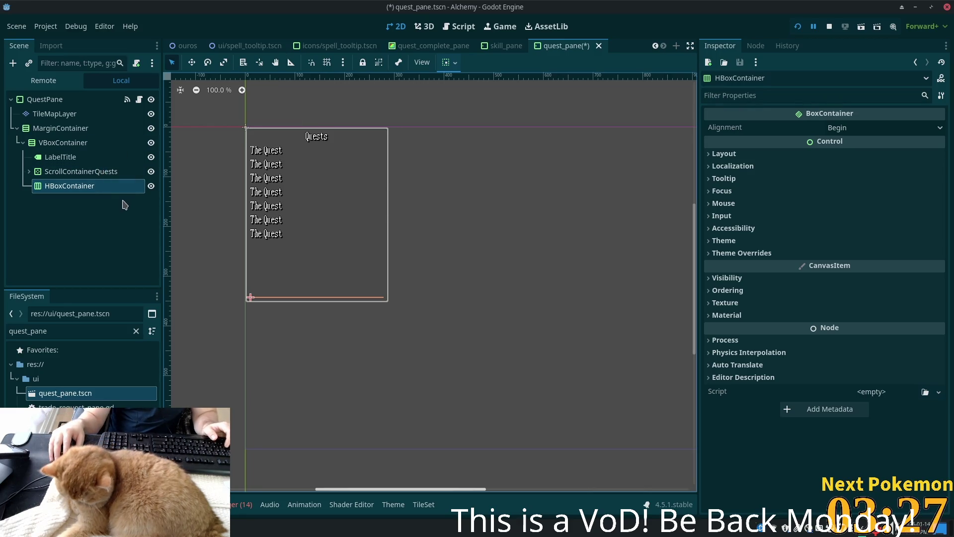
# - Add a Label inside the HBoxContainer named LabelQuestPoints
pyautogui.hotkey('ctrl', 'a')
pyautogui.write('label')
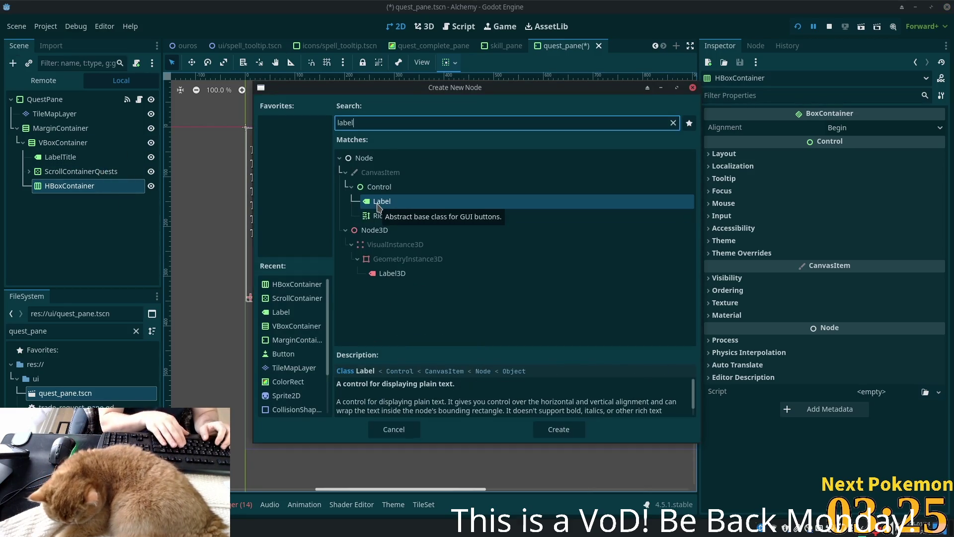
pyautogui.press('Return')
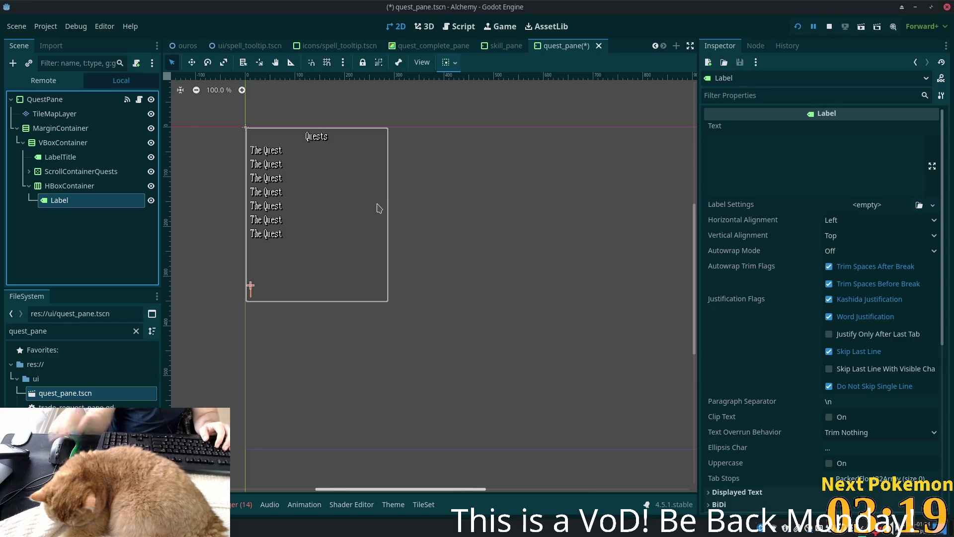
pyautogui.press('F2')
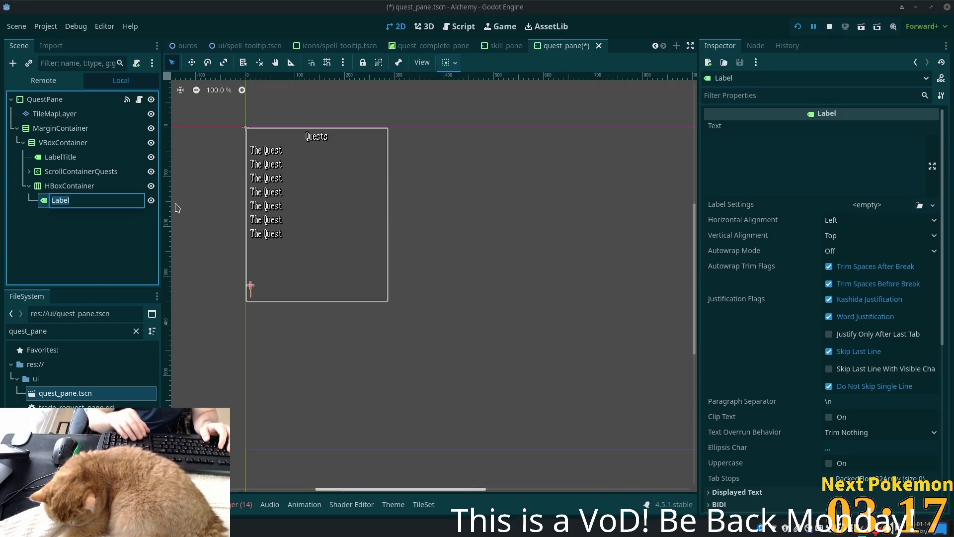
pyautogui.write('QuestPoints')
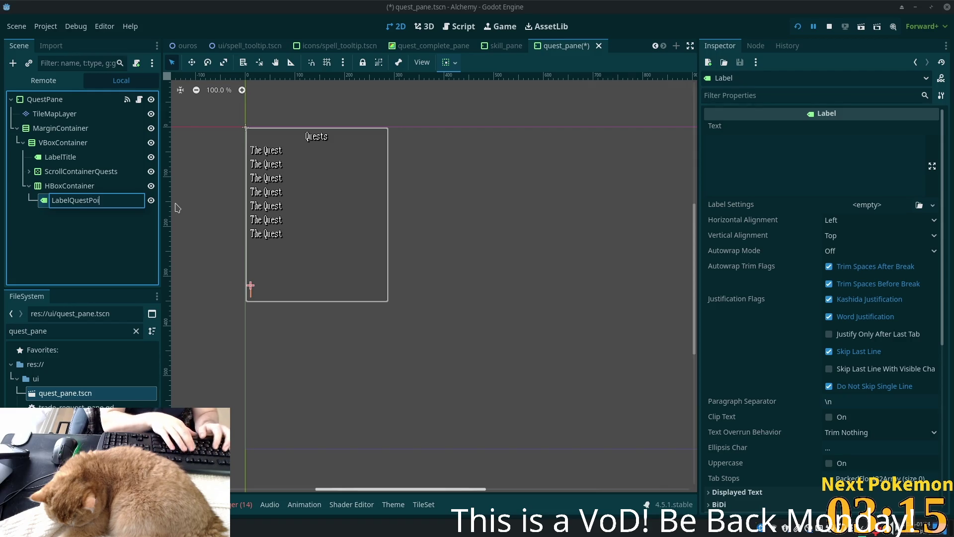
pyautogui.press('Return')
# - Set LabelQuestPoints' text to 'Quest Points'
pyautogui.click(771, 157)
pyautogui.write('Qe')
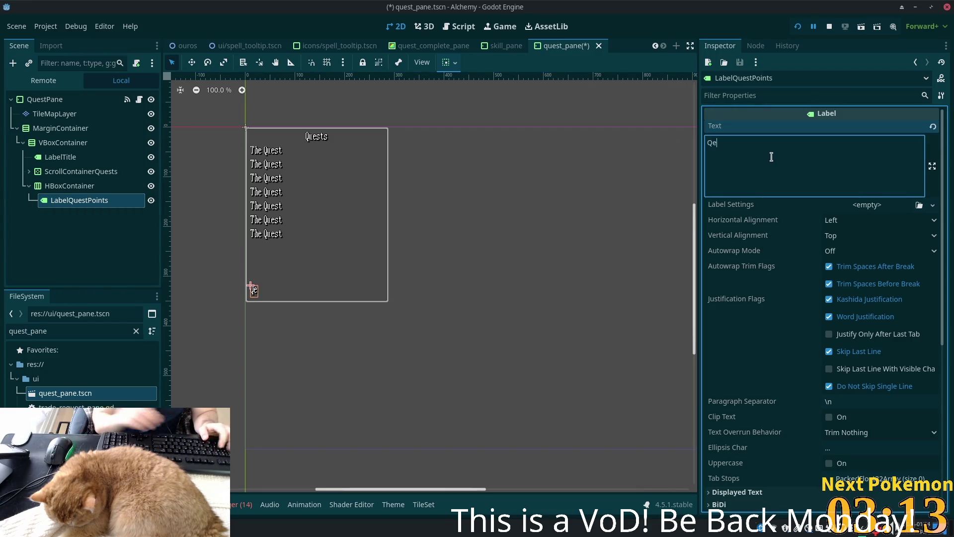
pyautogui.write('ue')
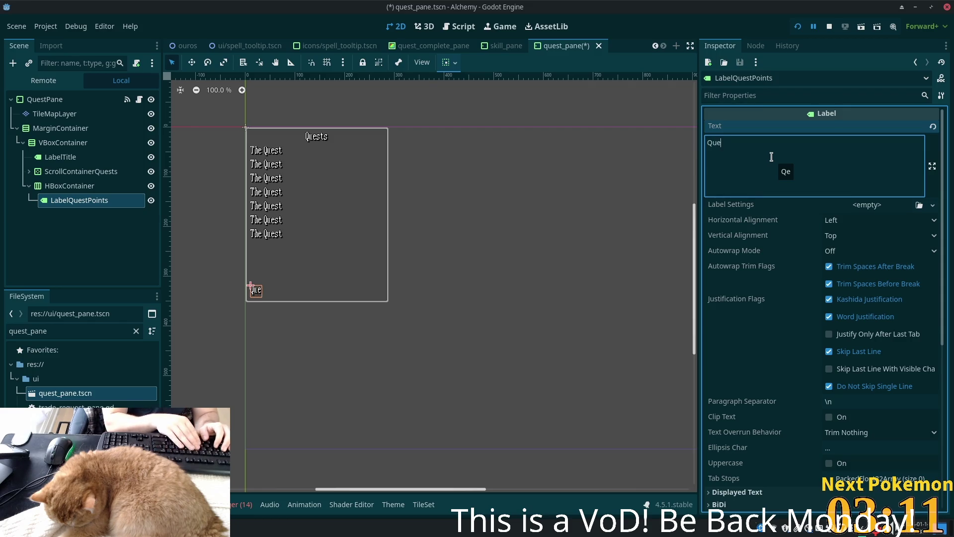
pyautogui.write('st Points')
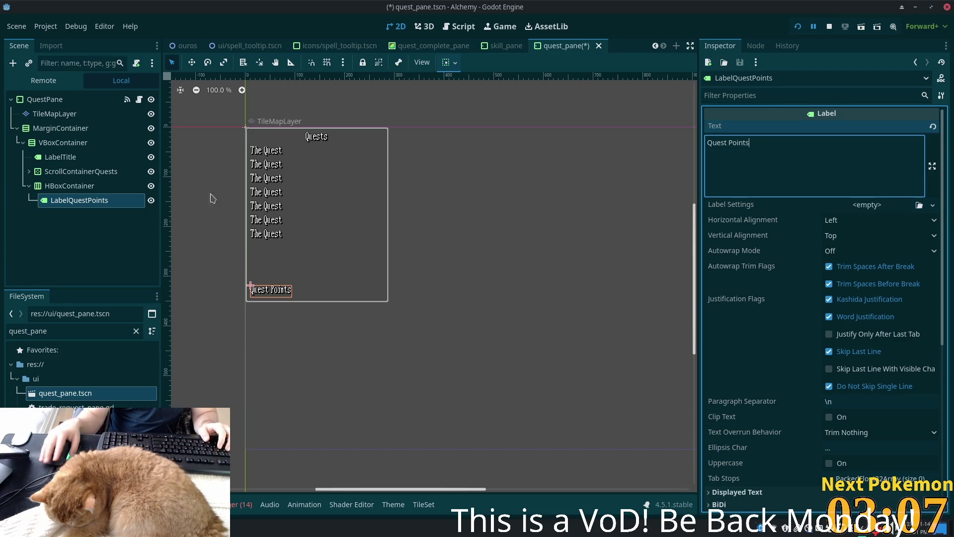
pyautogui.click(60, 186)
pyautogui.click(59, 201)
pyautogui.click(60, 186)
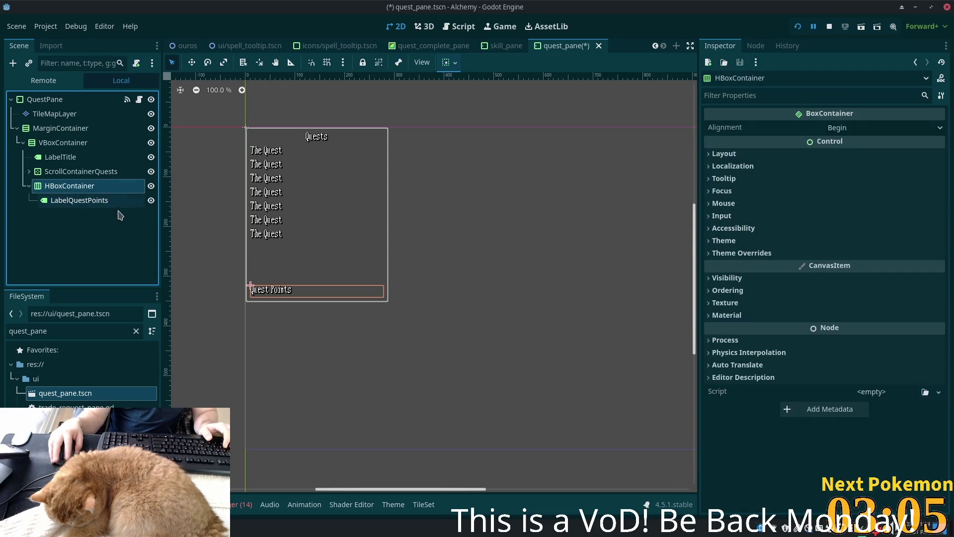
# - Add three more Labels to the HBoxContainer
pyautogui.click(12, 63)
pyautogui.write('label')
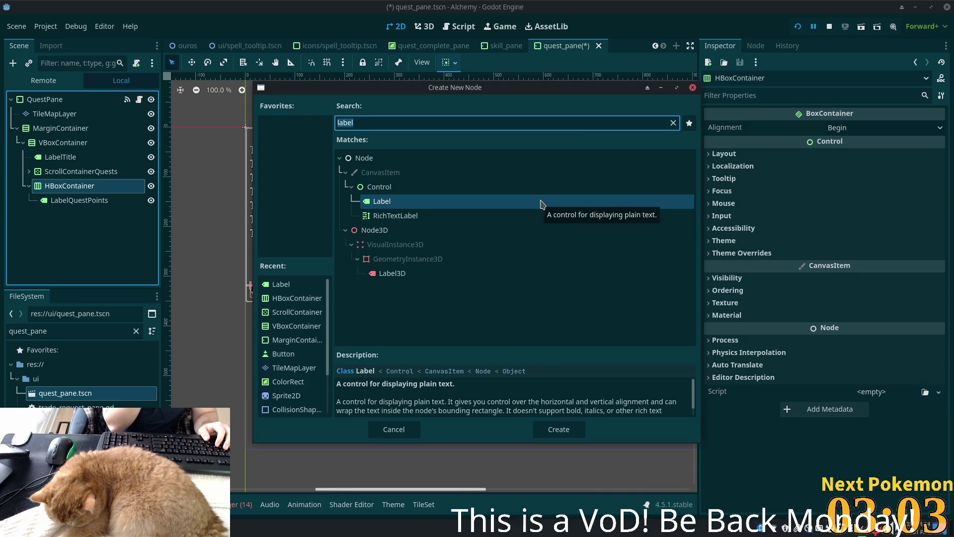
pyautogui.write('label')
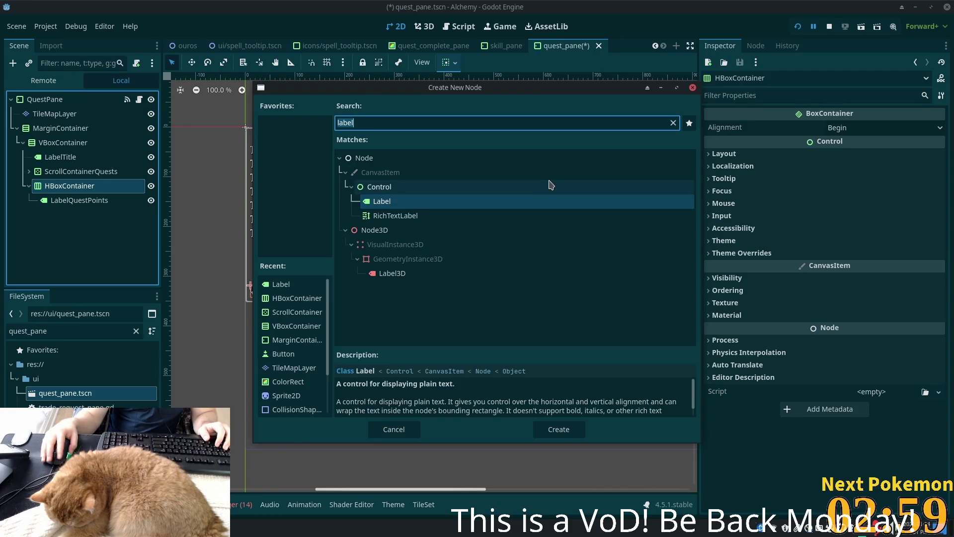
pyautogui.doubleClick(535, 201)
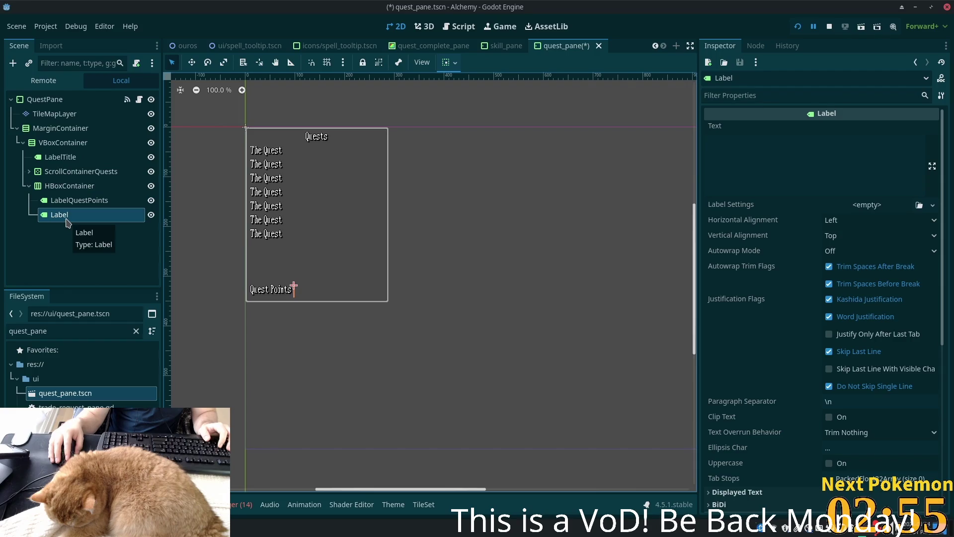
pyautogui.click(70, 186)
pyautogui.hotkey('ctrl', 'a')
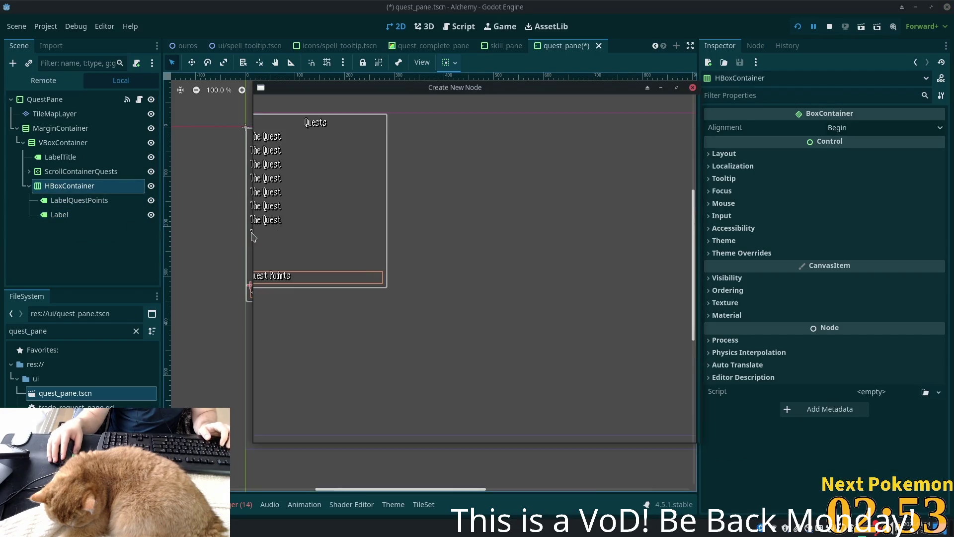
pyautogui.press('Return')
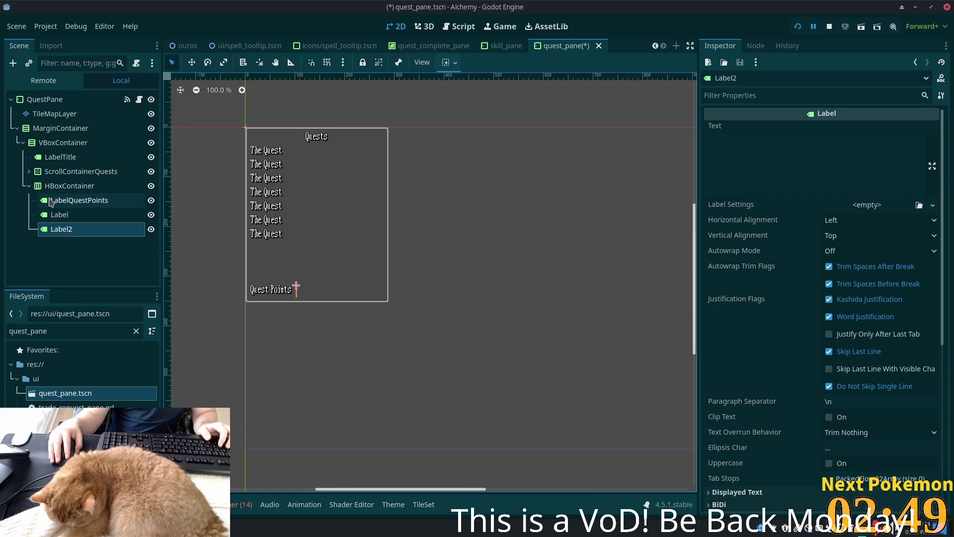
pyautogui.click(70, 200)
pyautogui.click(59, 215)
pyautogui.click(57, 229)
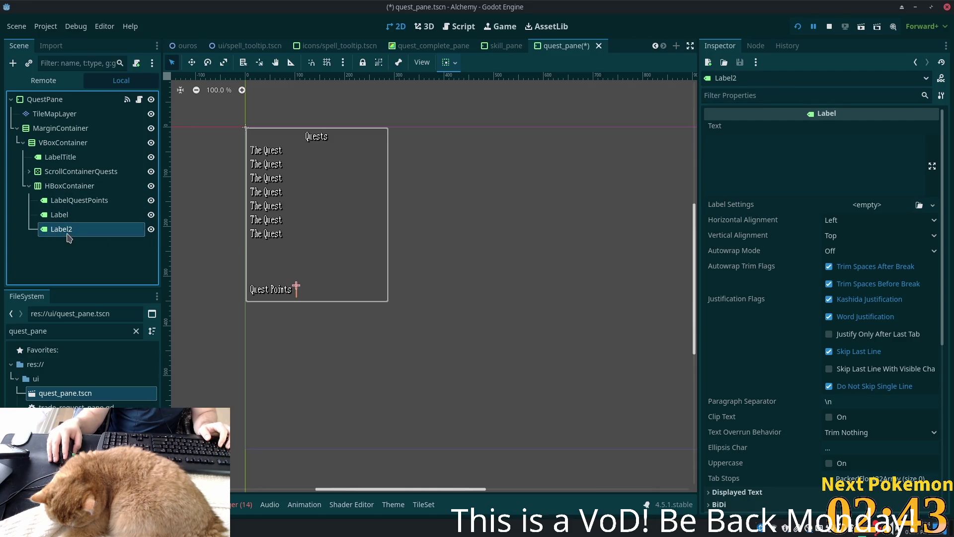
pyautogui.click(70, 186)
pyautogui.hotkey('ctrl', 'a')
pyautogui.press('Return')
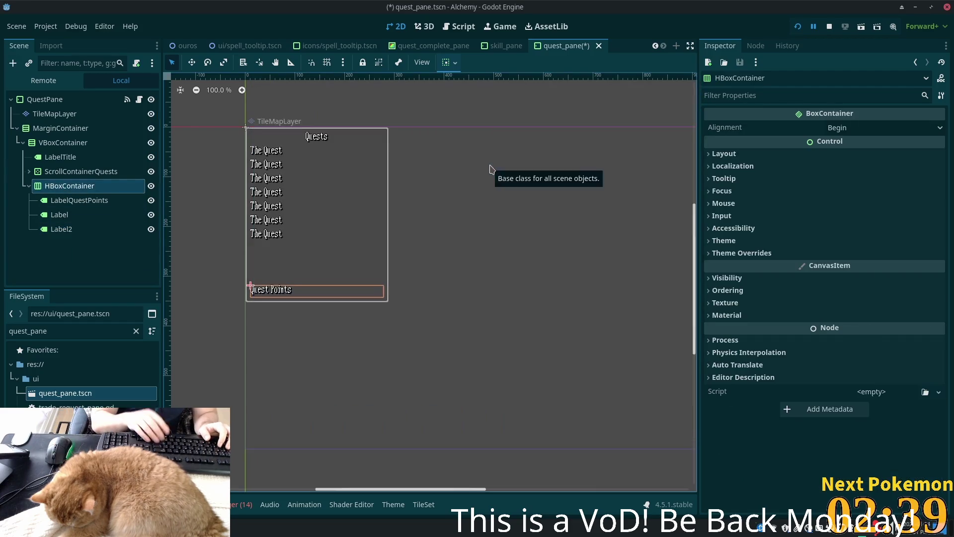
# - Rename the first new Label to LabelCurrentQuestPoints
pyautogui.click(83, 218)
pyautogui.click(123, 213)
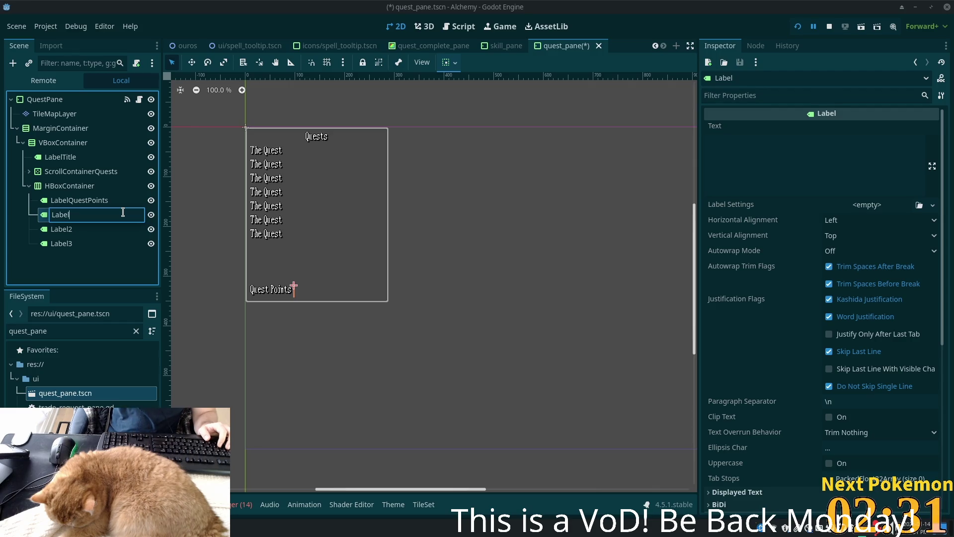
pyautogui.write('Cure')
pyautogui.write('rent')
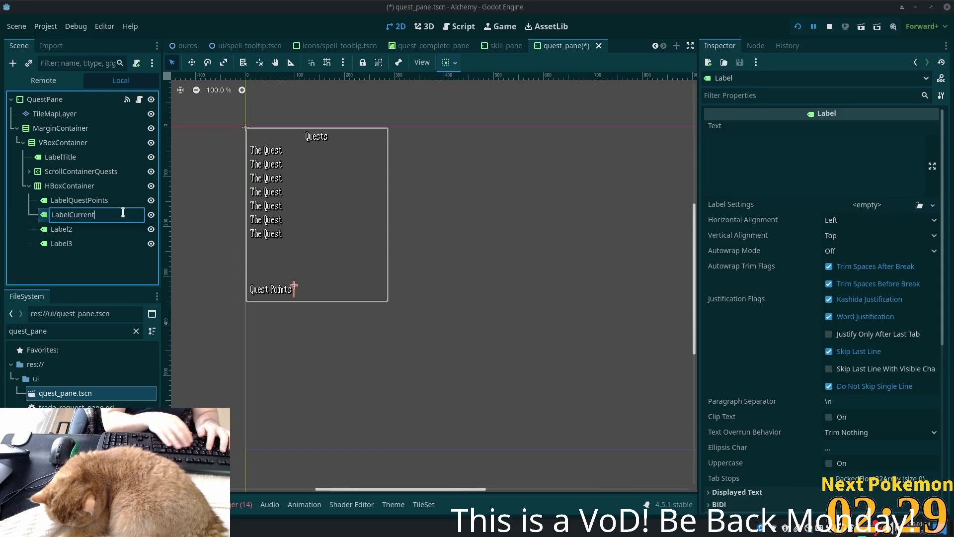
pyautogui.write('Ques')
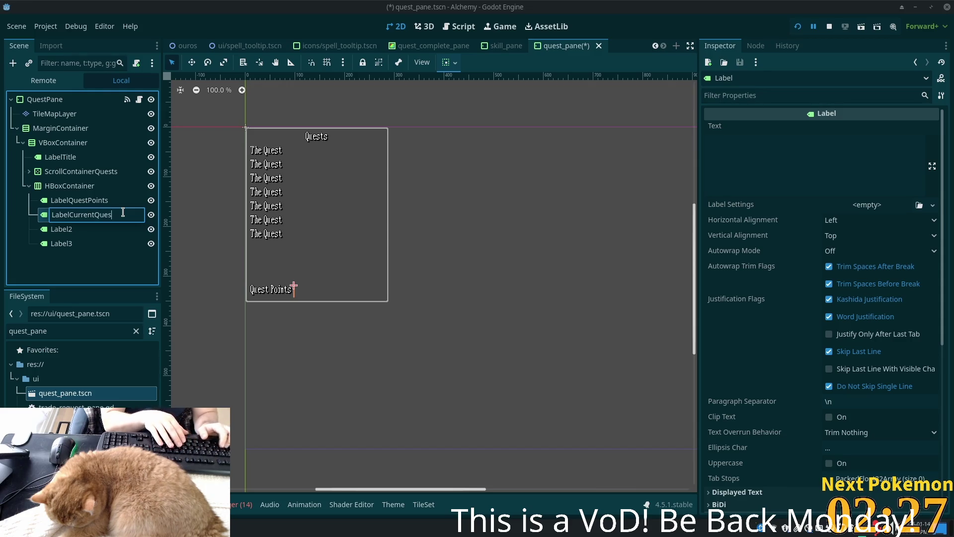
pyautogui.write('tPoints')
pyautogui.press('Return')
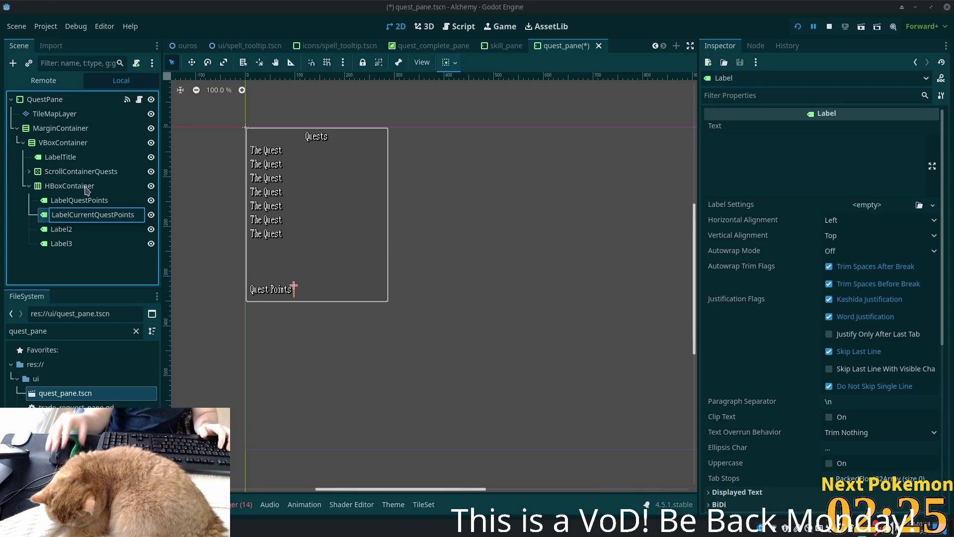
pyautogui.press('Return')
# - Rename Label2 to LabelSlash and set its text to '/'
pyautogui.click(73, 234)
pyautogui.press('F2')
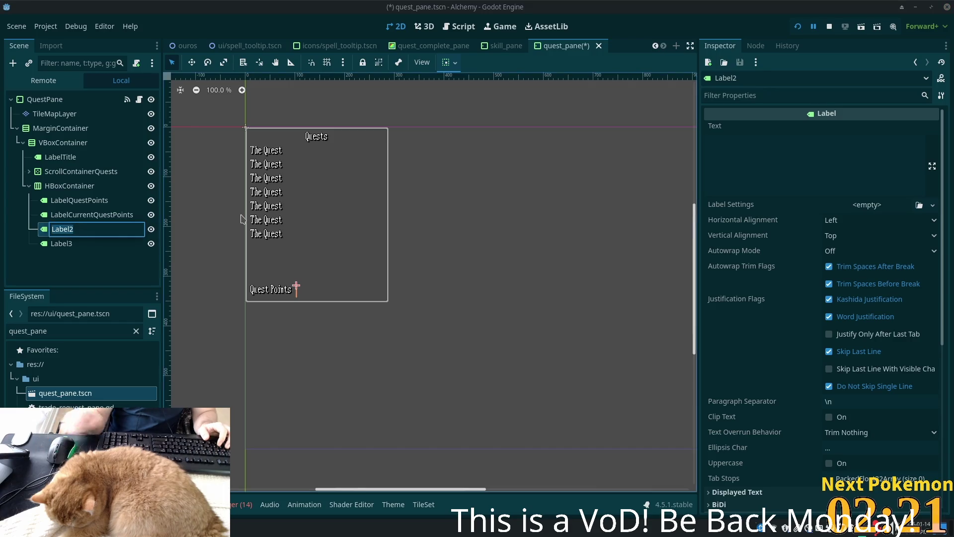
pyautogui.press('BackSpace')
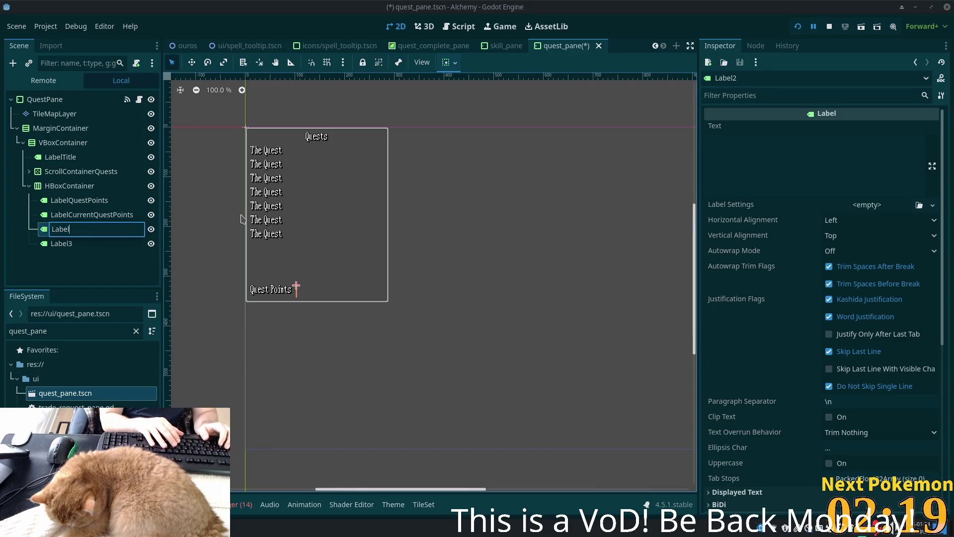
pyautogui.write('Slasj')
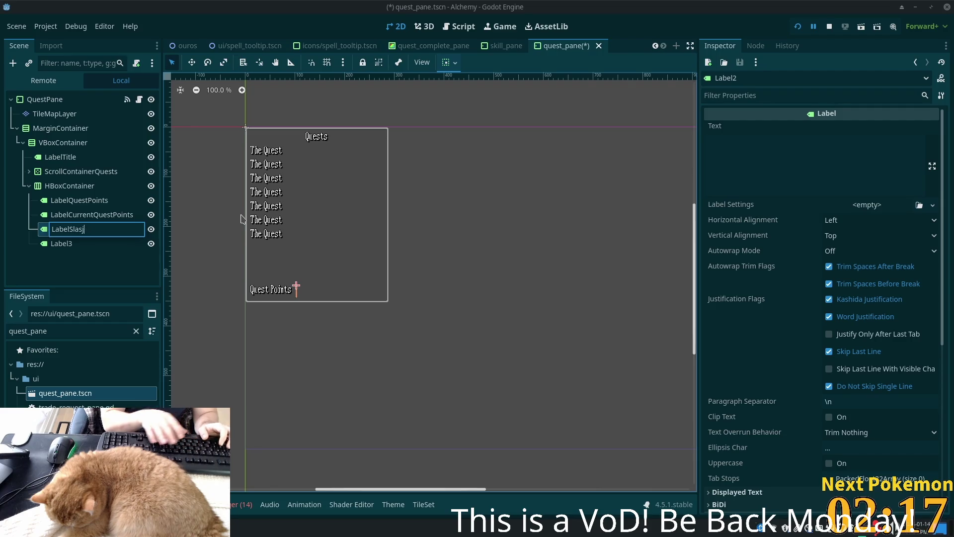
pyautogui.press('BackSpace')
pyautogui.write('h')
pyautogui.press('Return')
pyautogui.click(775, 157)
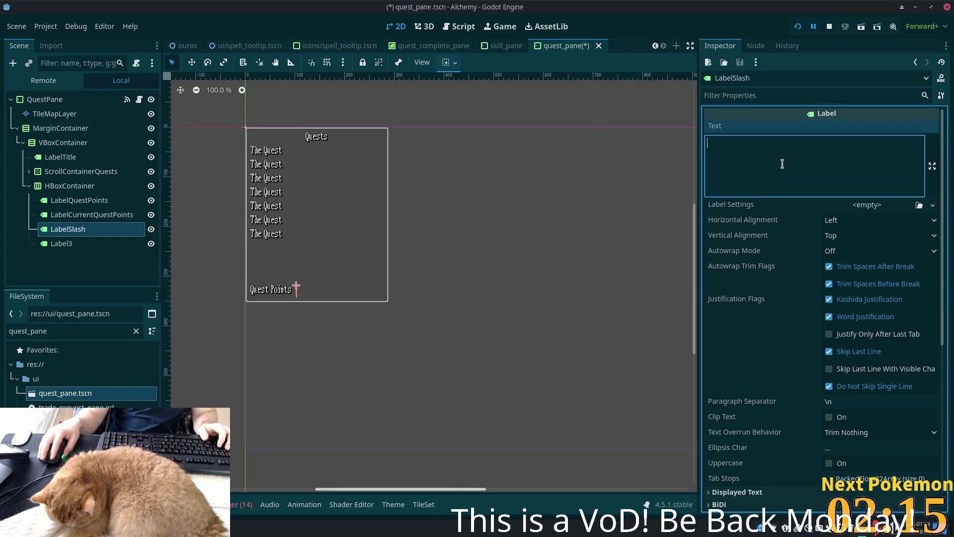
pyautogui.write('/')
# - Rename Label3 to LabelTotalQuestPoints
pyautogui.click(79, 243)
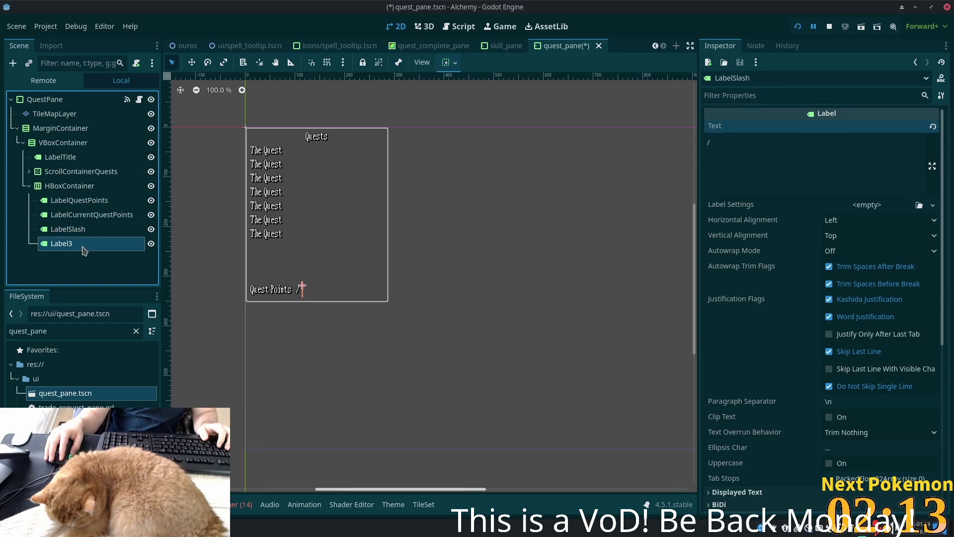
pyautogui.click(776, 145)
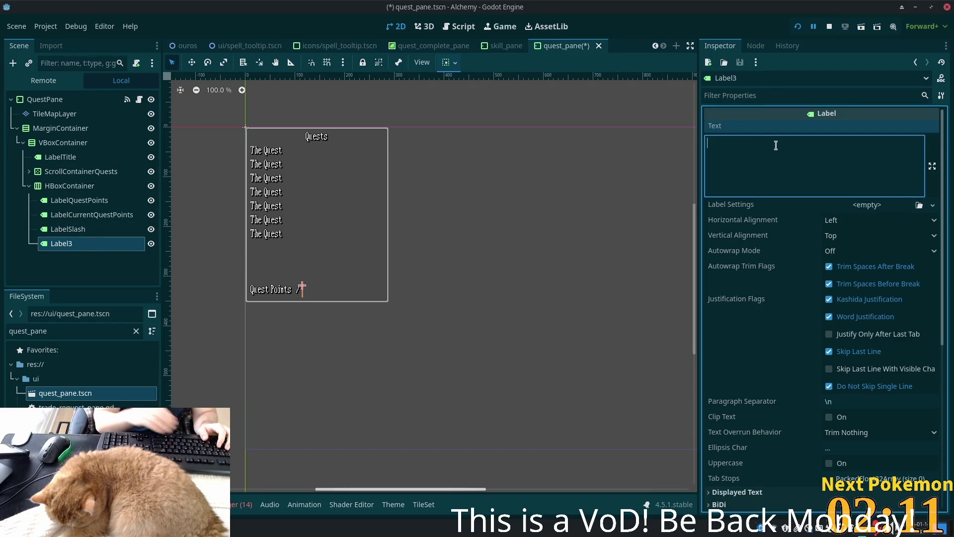
pyautogui.doubleClick(85, 244)
pyautogui.press('BackSpace')
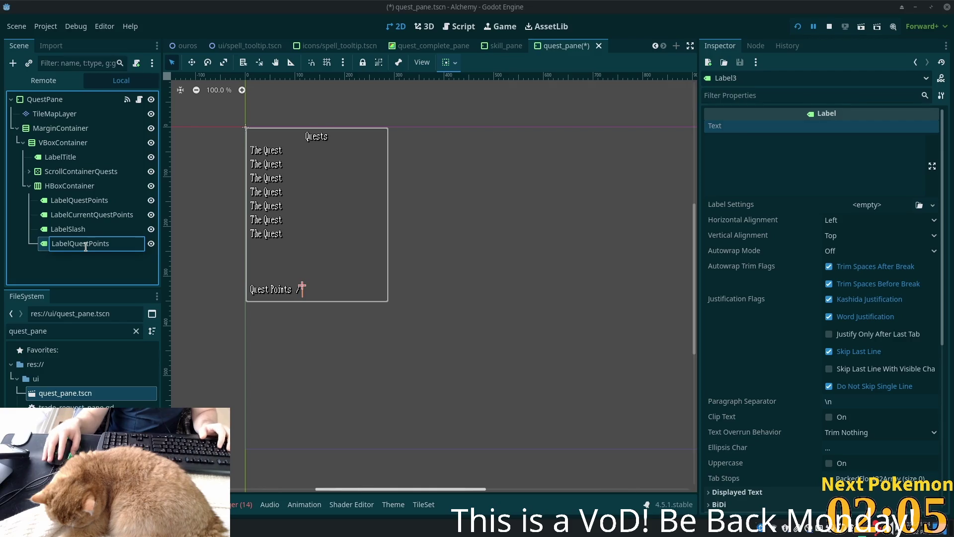
pyautogui.write('Total')
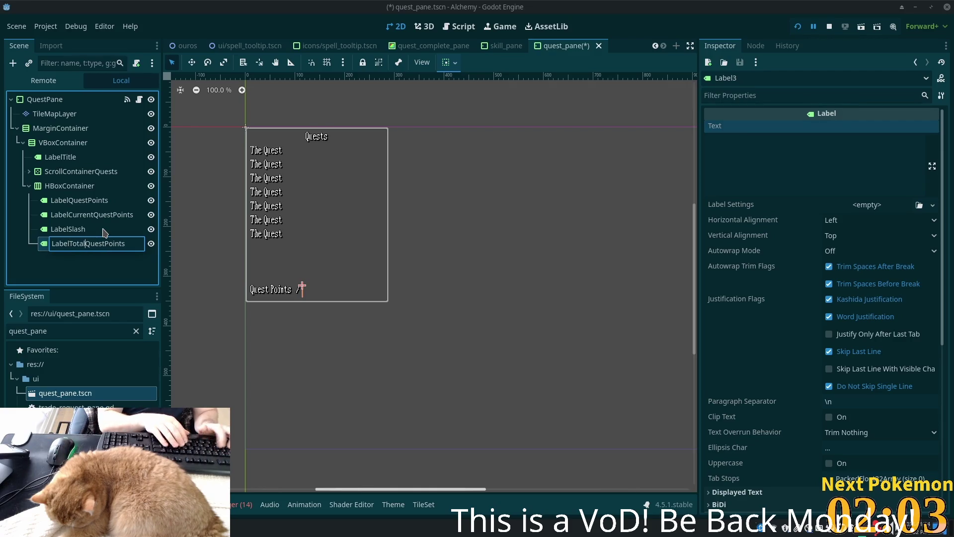
pyautogui.press('Return')
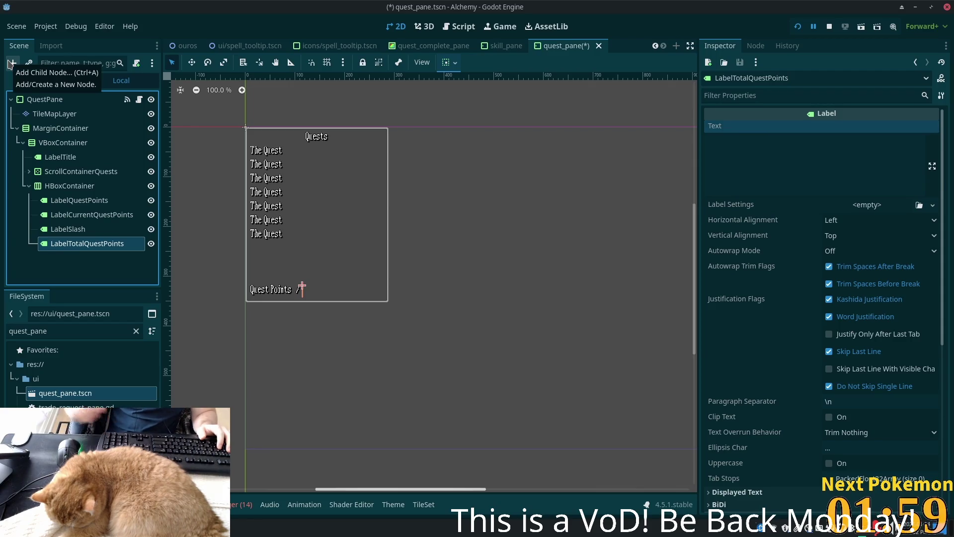
pyautogui.click(76, 215)
# - Select the three counter labels together and expand their Layout > Container Sizing properties
pyautogui.keyDown('shift'); pyautogui.click(77, 243); pyautogui.keyUp('shift')
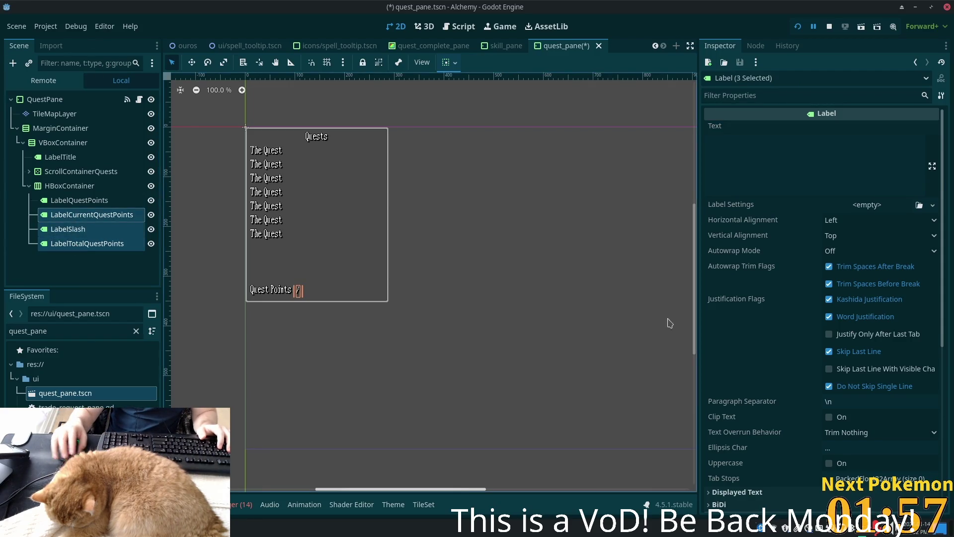
pyautogui.scroll(-2, 879, 281)
pyautogui.scroll(2, 888, 207)
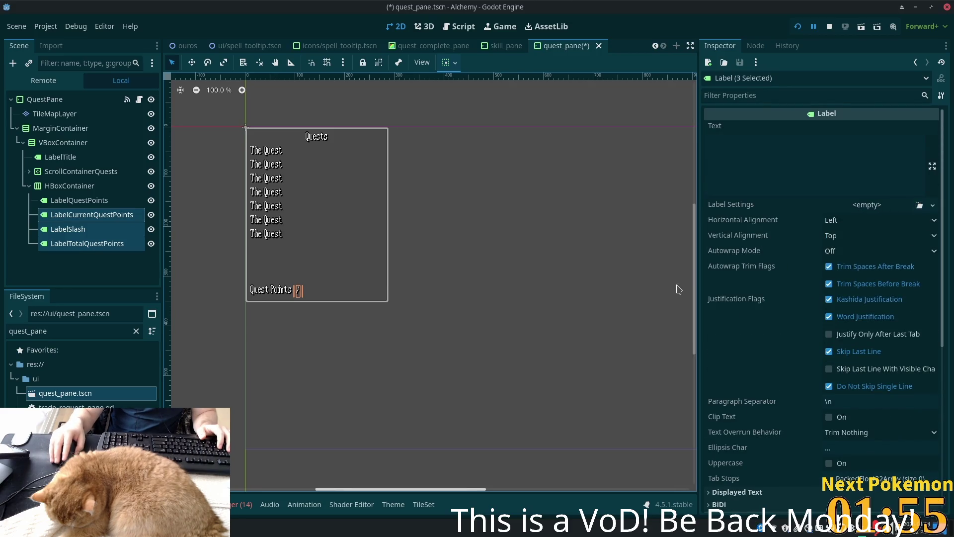
pyautogui.scroll(-5, 802, 328)
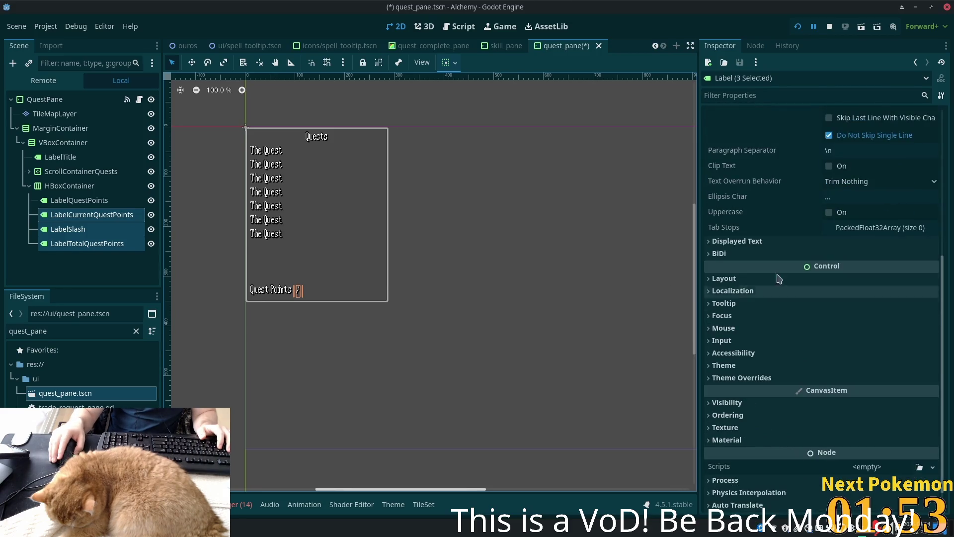
pyautogui.click(713, 378)
pyautogui.scroll(-1, 752, 390)
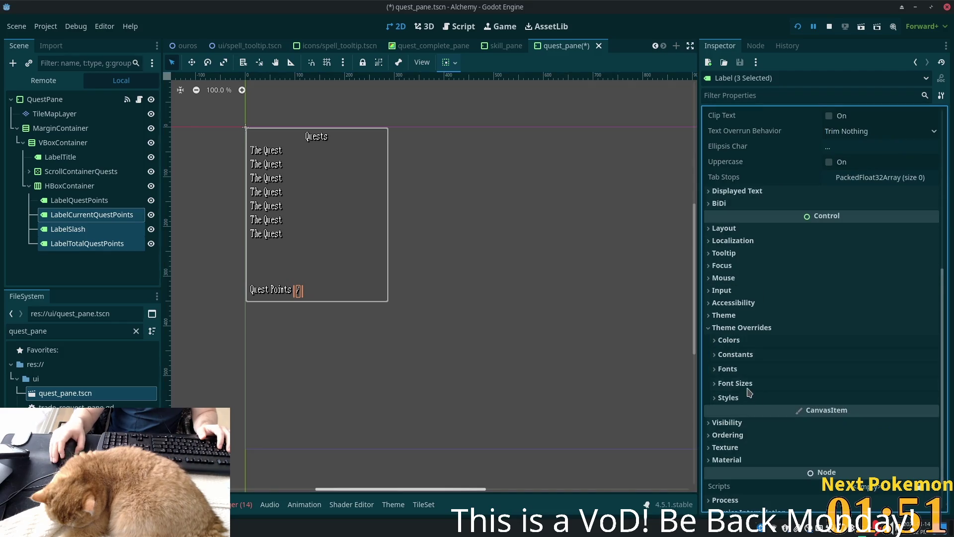
pyautogui.scroll(3, 719, 201)
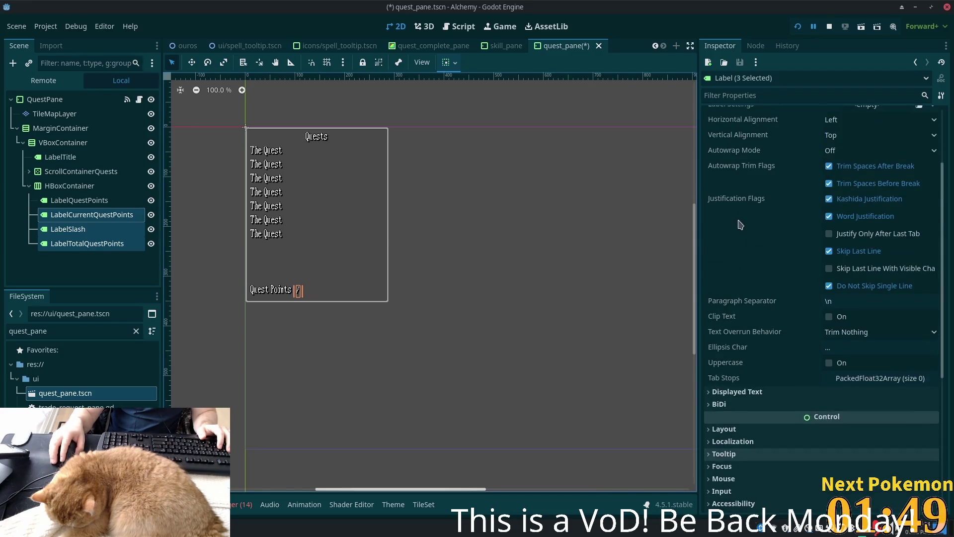
pyautogui.click(750, 379)
pyautogui.scroll(-2, 779, 388)
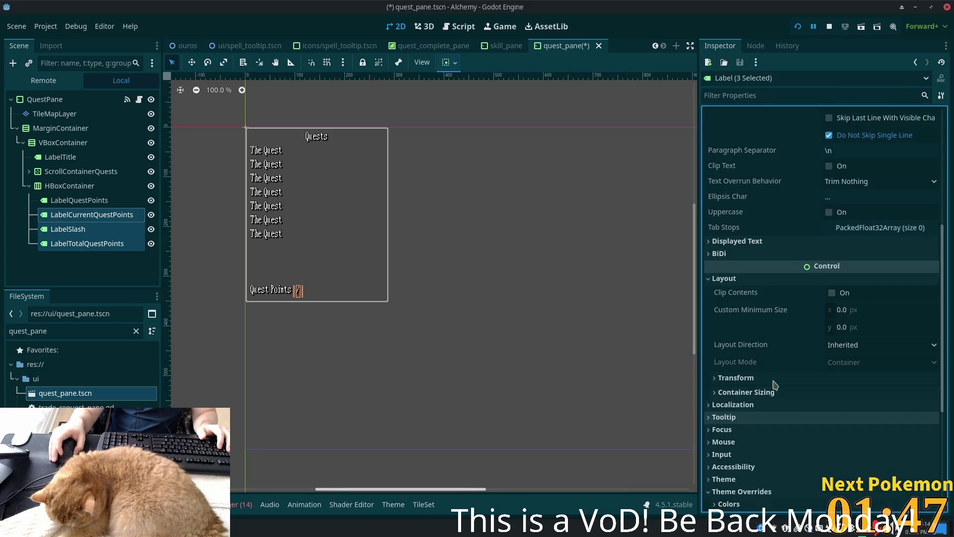
pyautogui.click(754, 403)
pyautogui.click(750, 392)
pyautogui.scroll(-2, 843, 410)
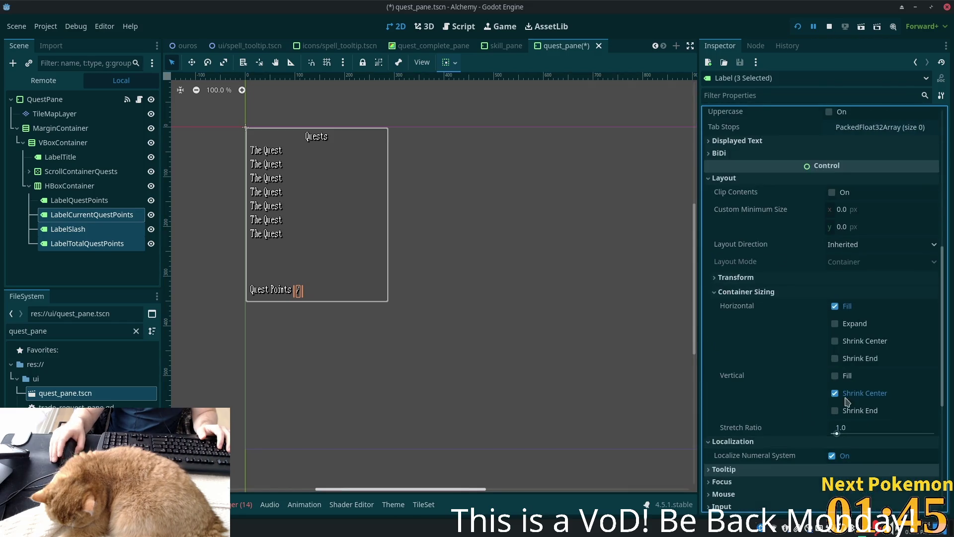
# - Give the three labels Shrink End horizontal sizing, trying Expand and then undoing it
pyautogui.click(838, 357)
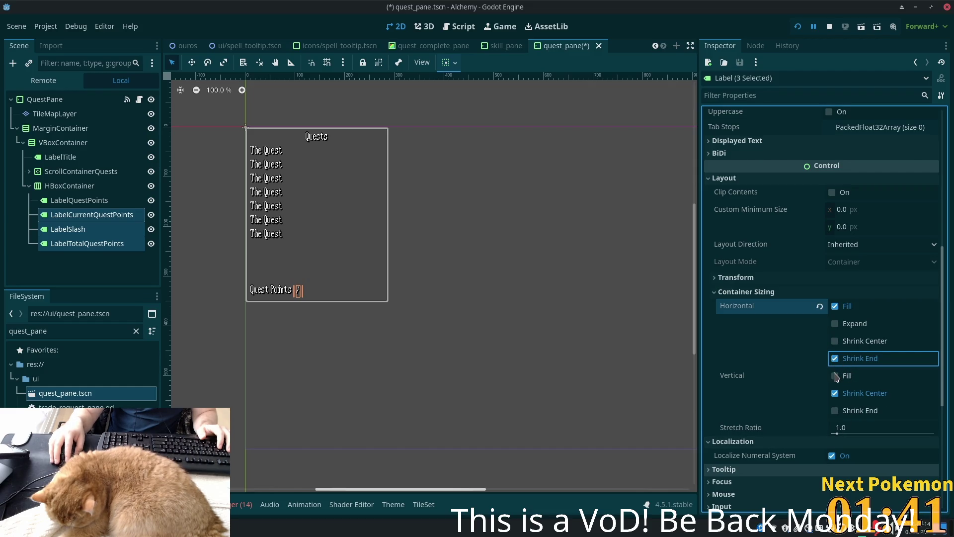
pyautogui.click(843, 327)
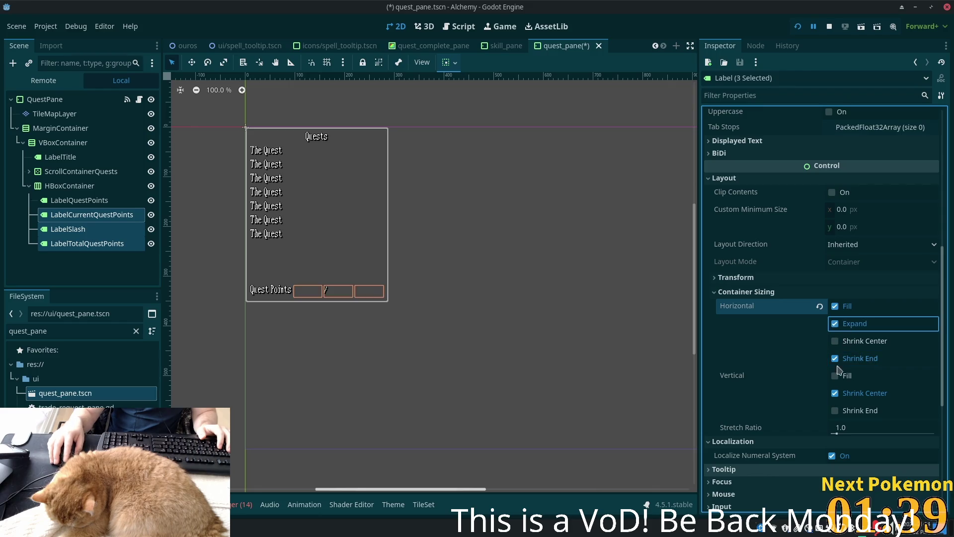
pyautogui.hotkey('ctrl', 'z')
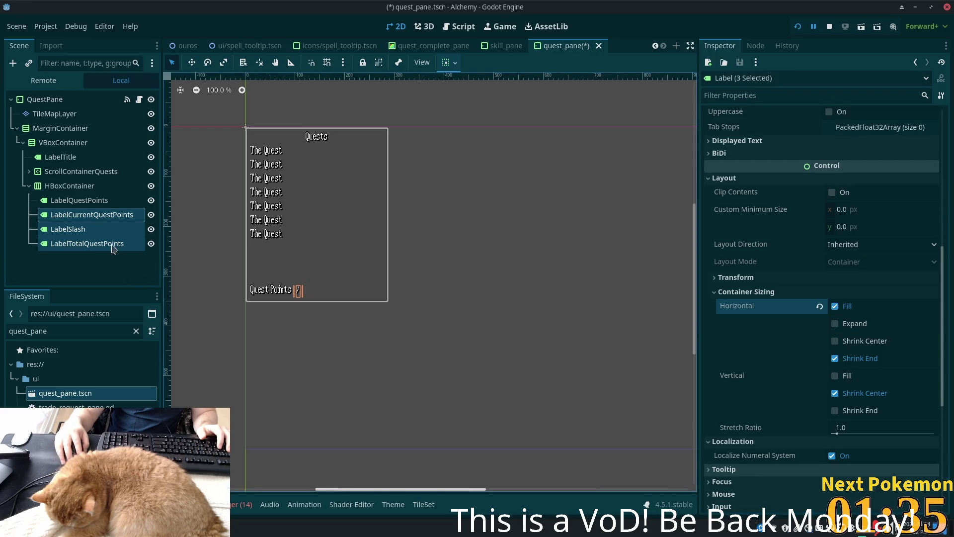
# - Step through the quest-point label nodes, ending on the parent HBoxContainer
pyautogui.click(64, 201)
pyautogui.press('Up')
pyautogui.press('Down')
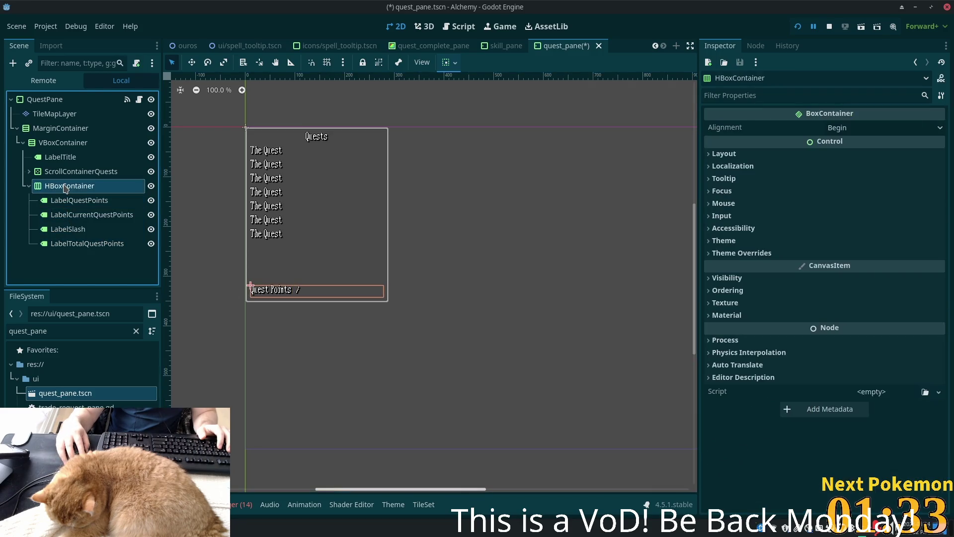
pyautogui.click(57, 218)
pyautogui.press('Down')
pyautogui.press('Down')
pyautogui.press('Up')
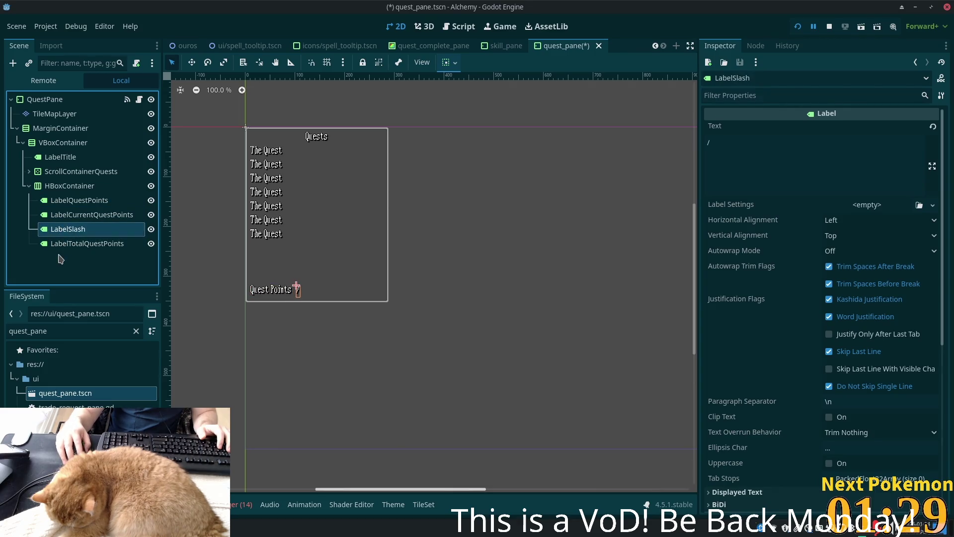
pyautogui.press('Down')
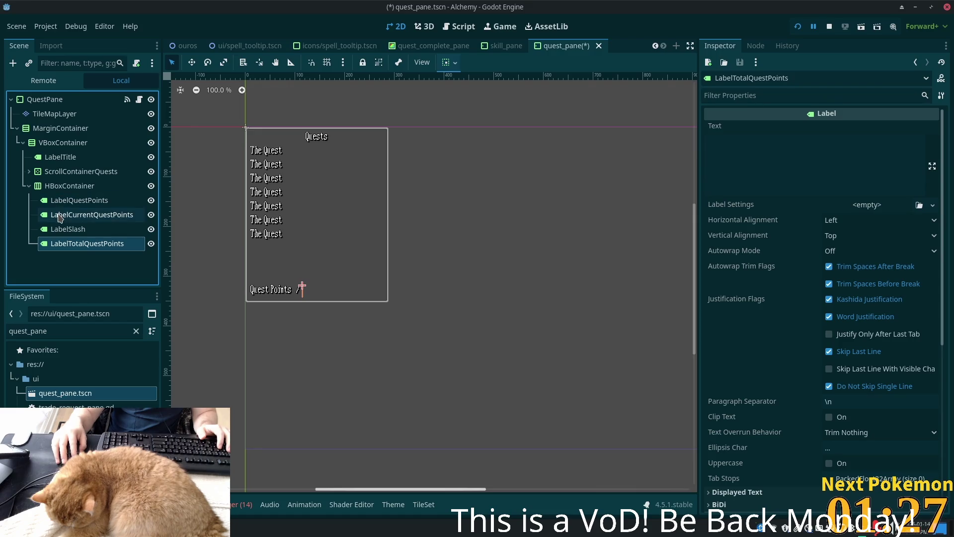
pyautogui.click(59, 218)
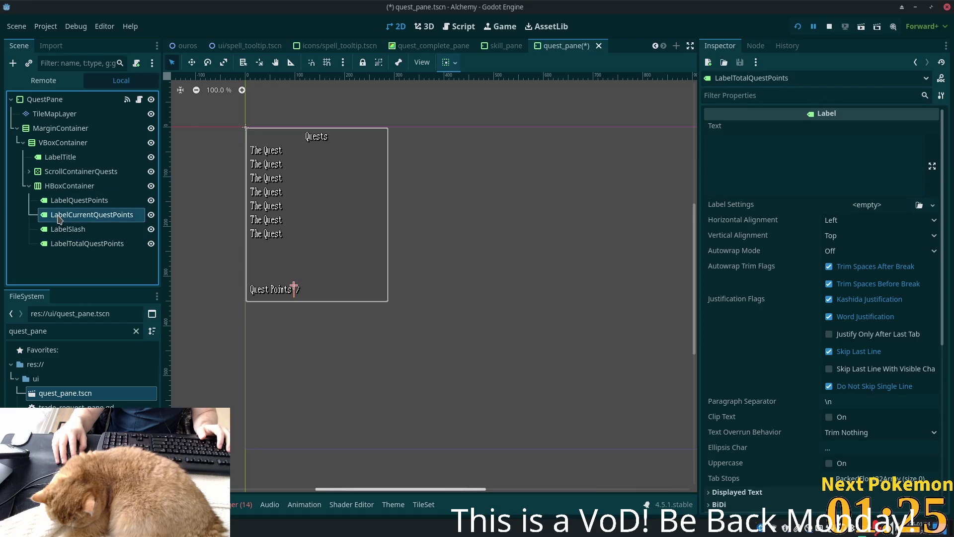
pyautogui.click(70, 186)
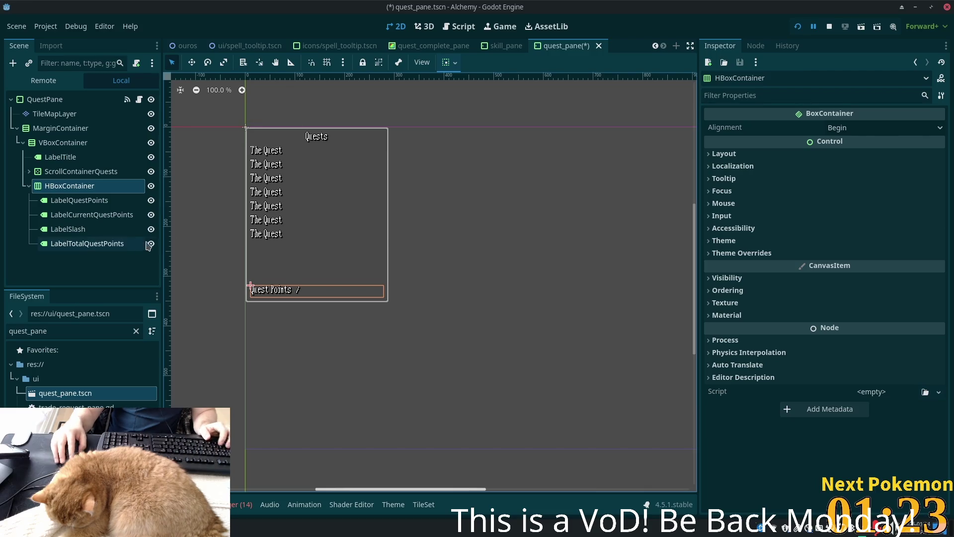
pyautogui.hotkey('ctrl', 'a')
# - Add a new HBoxContainer child and move the three counter labels into it
pyautogui.write('hbox')
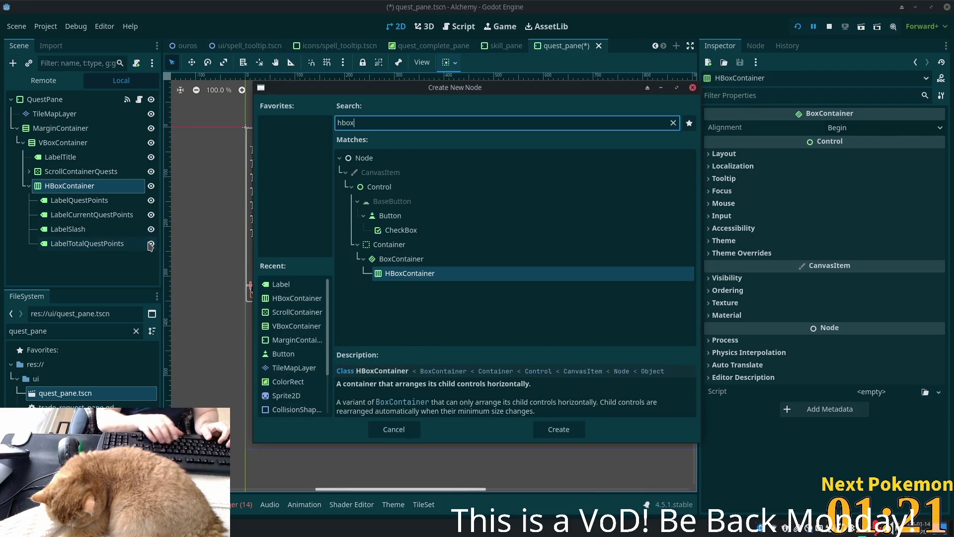
pyautogui.press('Return')
pyautogui.click(60, 215)
pyautogui.keyDown('shift'); pyautogui.click(73, 243); pyautogui.keyUp('shift')
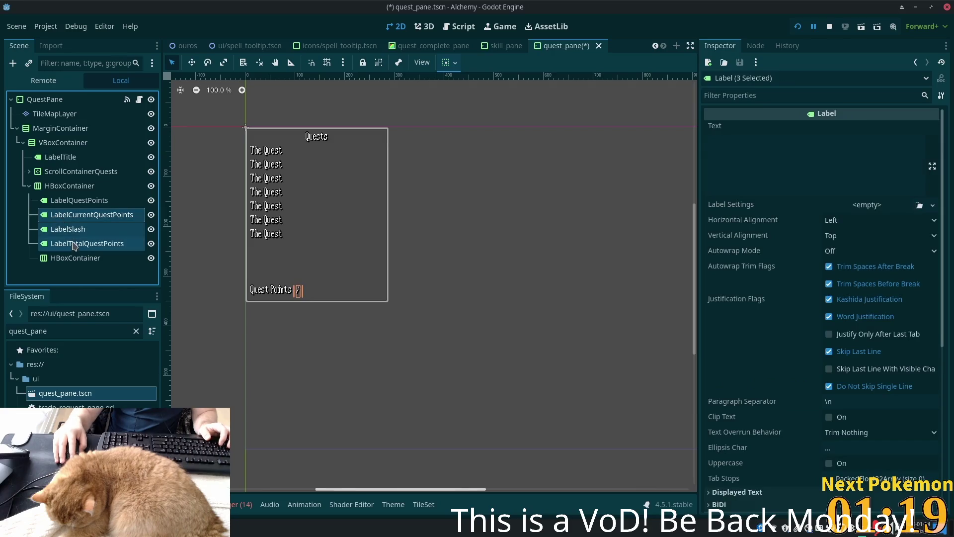
pyautogui.moveTo(69, 222); pyautogui.dragTo(75, 258)
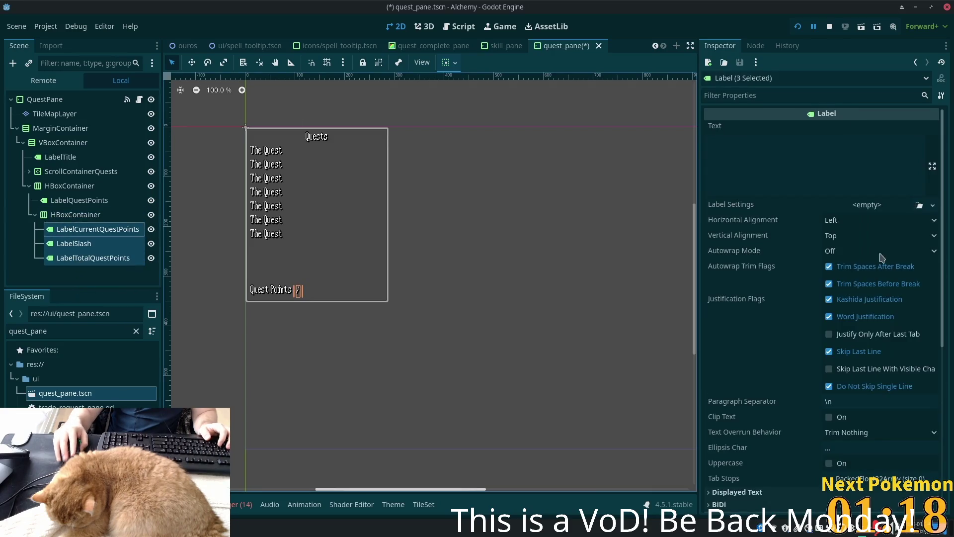
# - Turn off Horizontal Fill under Container Sizing for the three counter labels
pyautogui.scroll(-5, 858, 383)
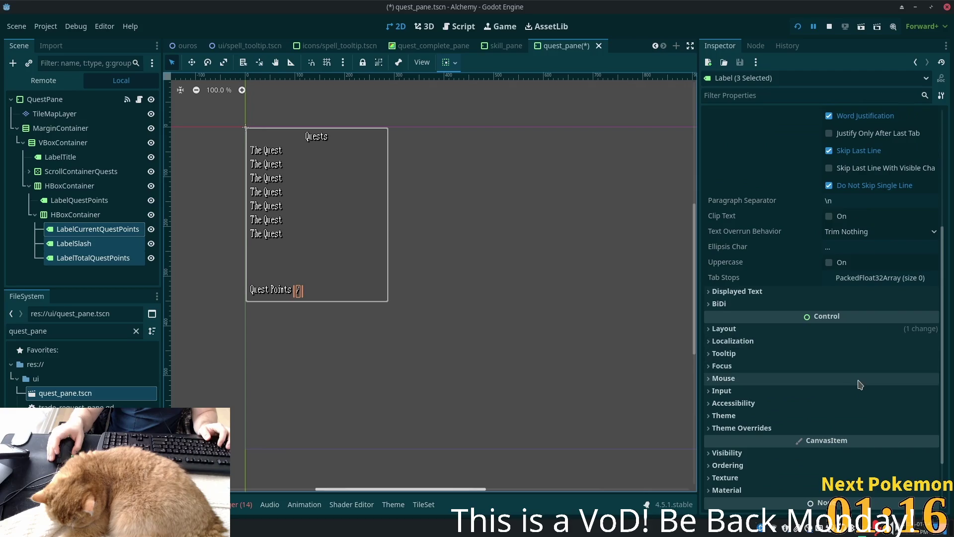
pyautogui.click(716, 328)
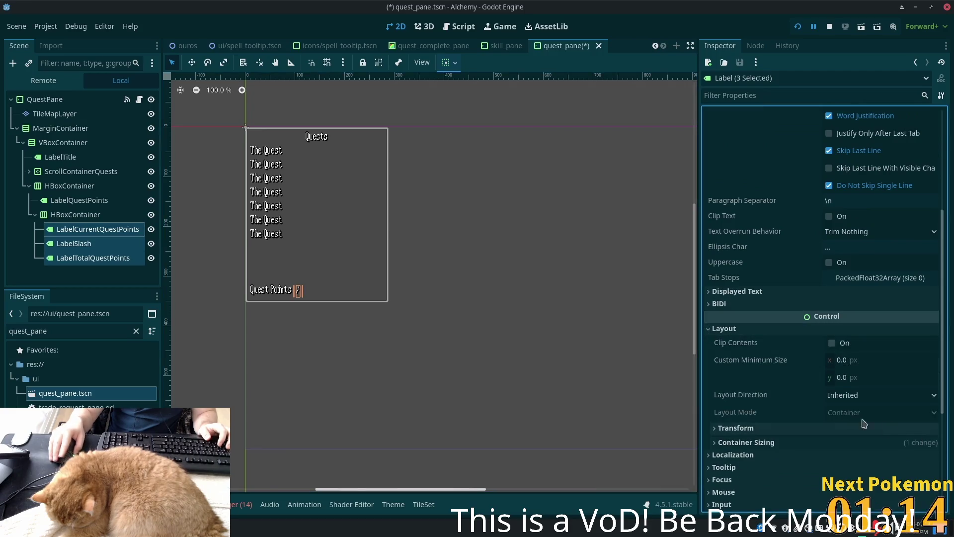
pyautogui.click(716, 442)
pyautogui.scroll(-5, 889, 437)
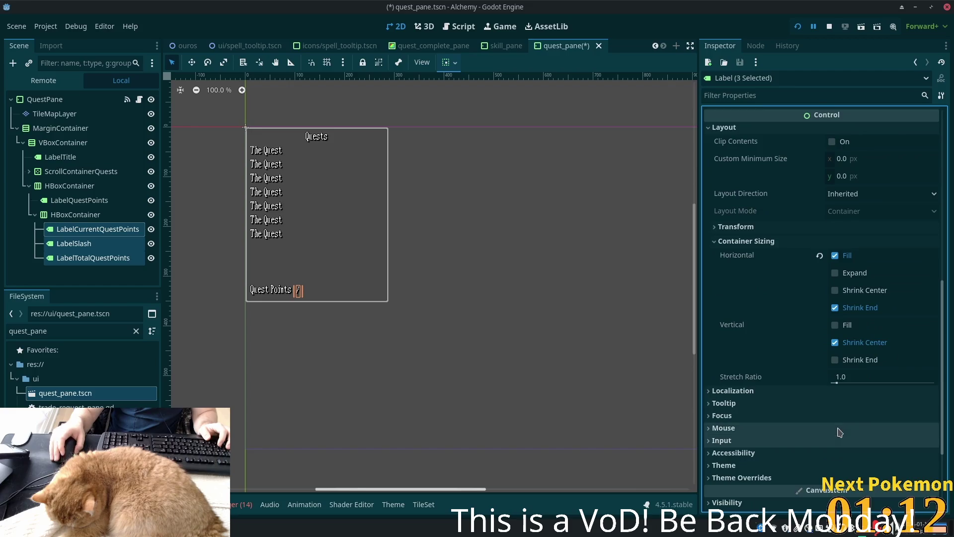
pyautogui.click(836, 256)
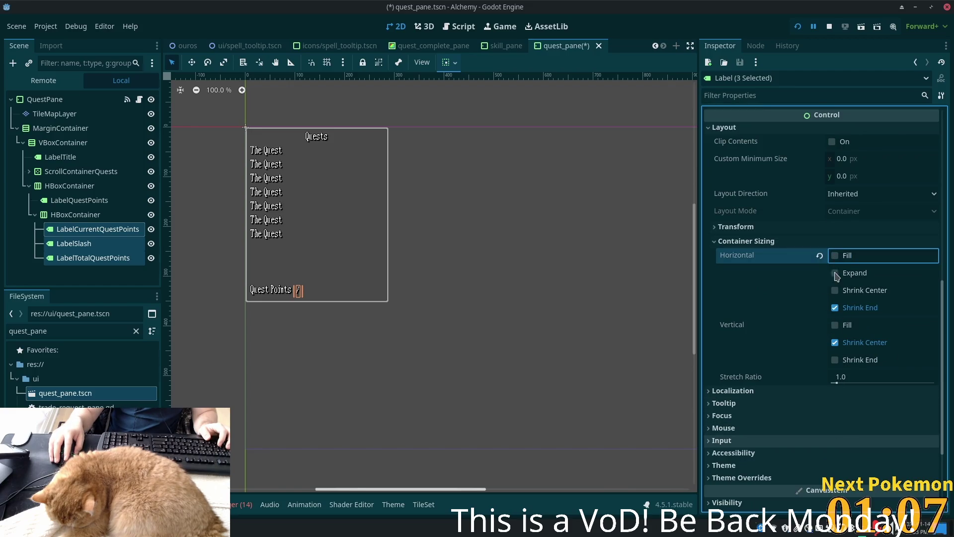
pyautogui.click(69, 216)
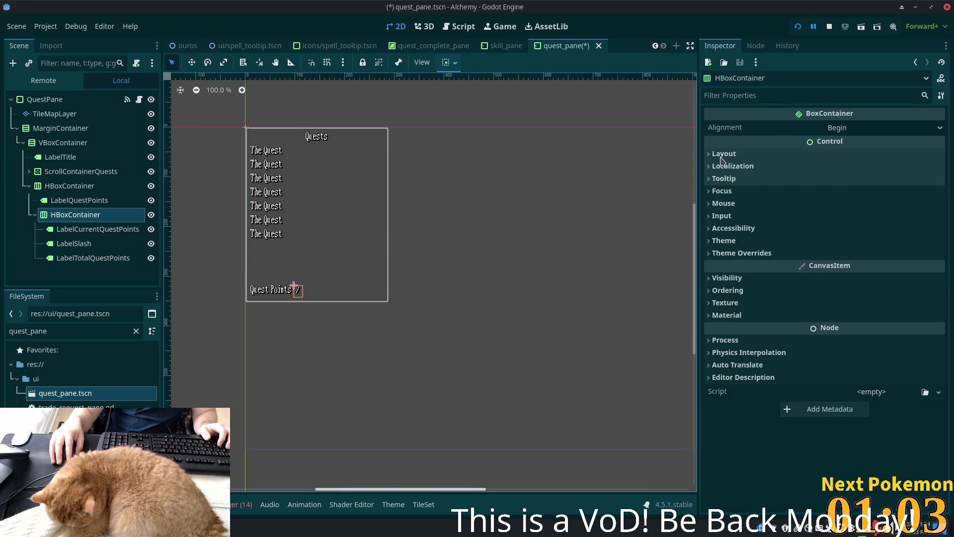
# - Set the inner HBoxContainer's horizontal sizing to Shrink End with Expand enabled
pyautogui.click(724, 154)
pyautogui.click(735, 288)
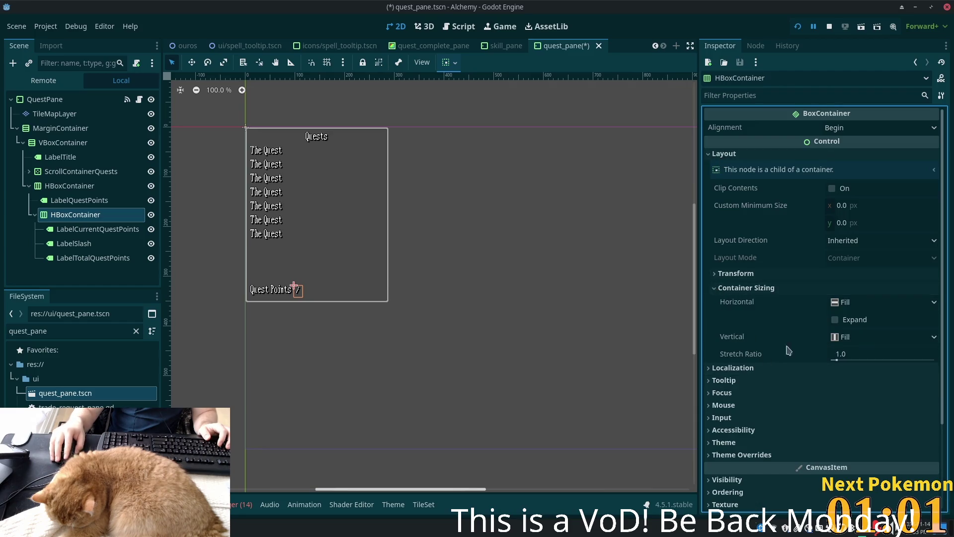
pyautogui.click(837, 321)
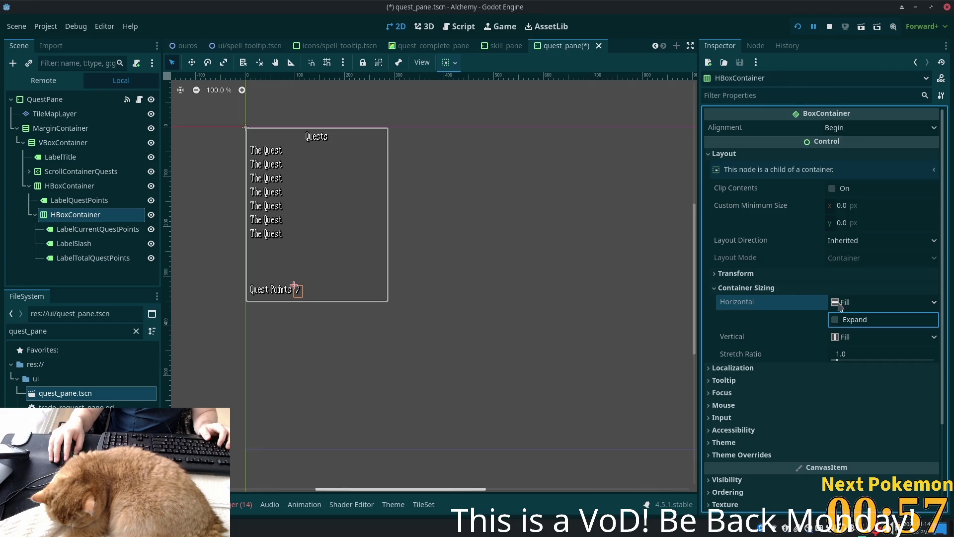
pyautogui.click(836, 302)
pyautogui.click(855, 361)
pyautogui.click(835, 320)
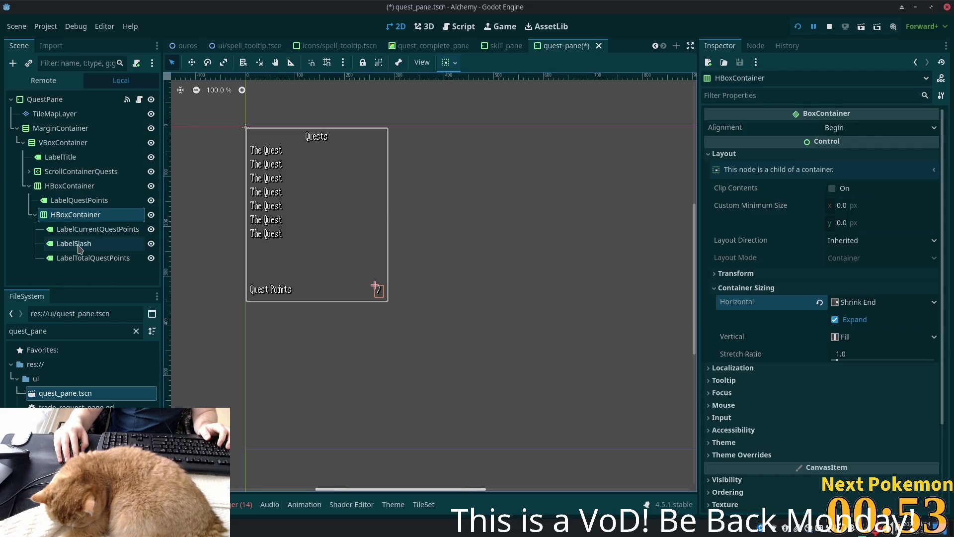
# - Set LabelCurrentQuestPoints text to 10 and LabelTotalQuestPoints text to 69
pyautogui.click(80, 229)
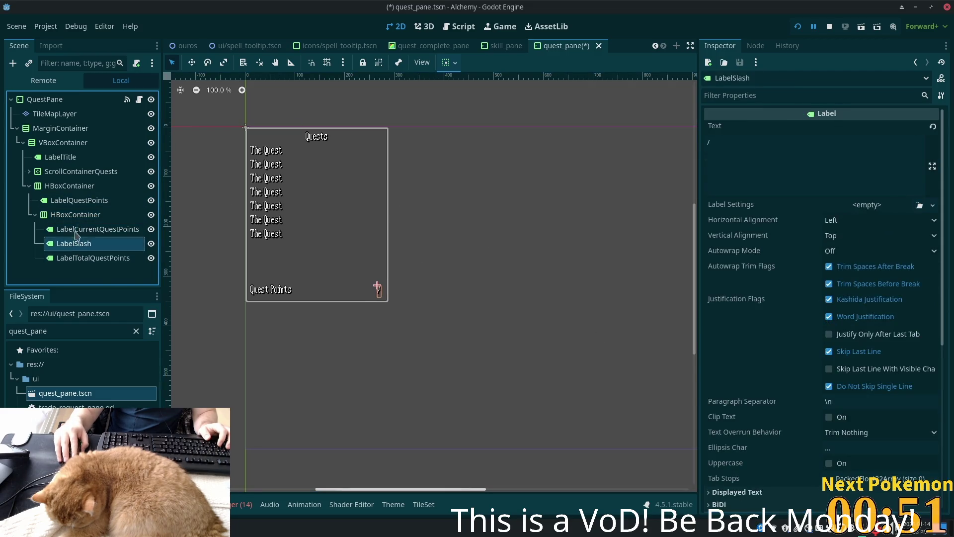
pyautogui.click(795, 149)
pyautogui.write('10')
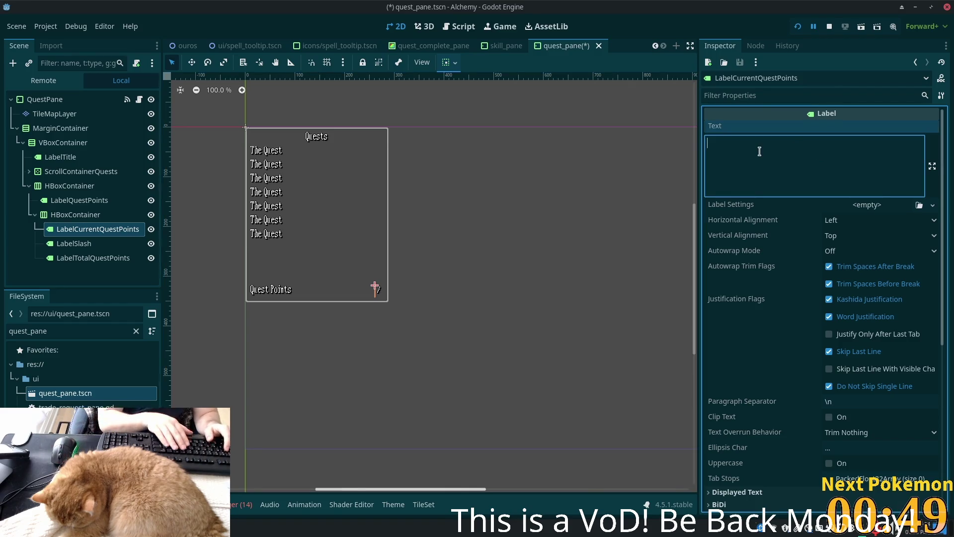
pyautogui.click(80, 257)
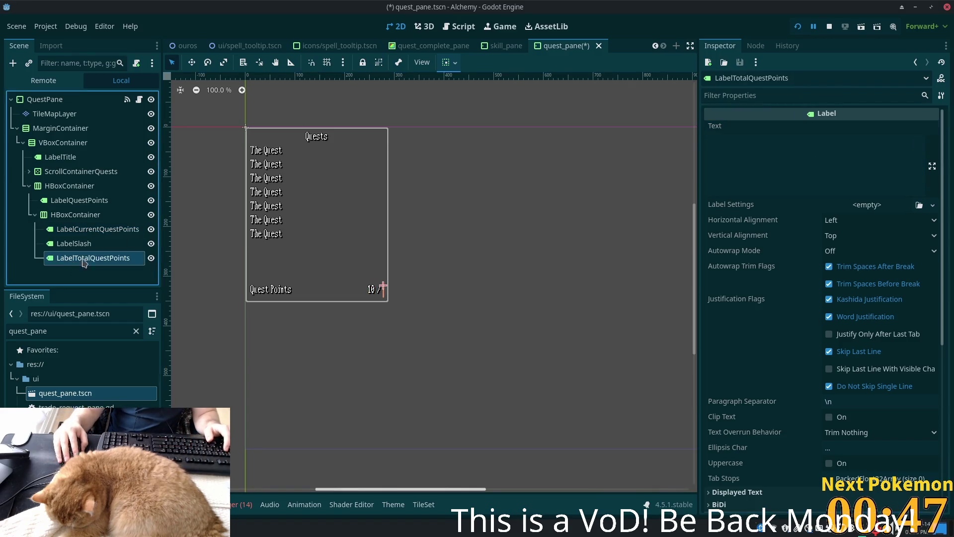
pyautogui.click(795, 172)
pyautogui.write('69')
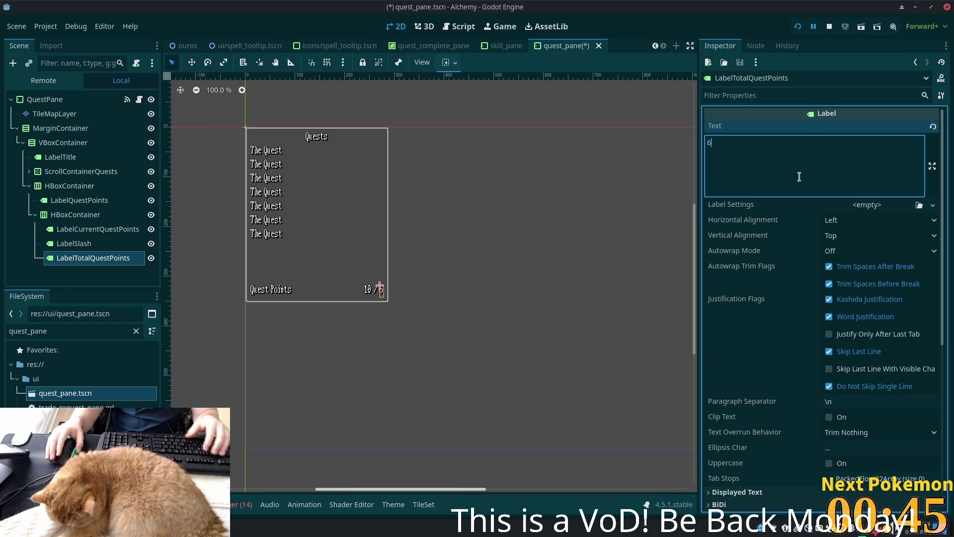
# - Inspect the inner HBoxContainer, the row container, and then the LabelTitle node
pyautogui.click(94, 214)
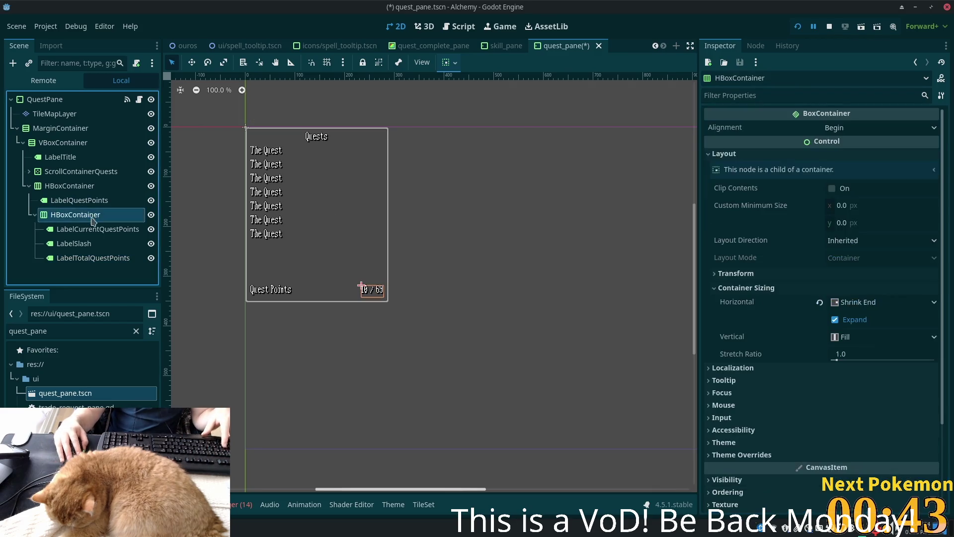
pyautogui.click(99, 186)
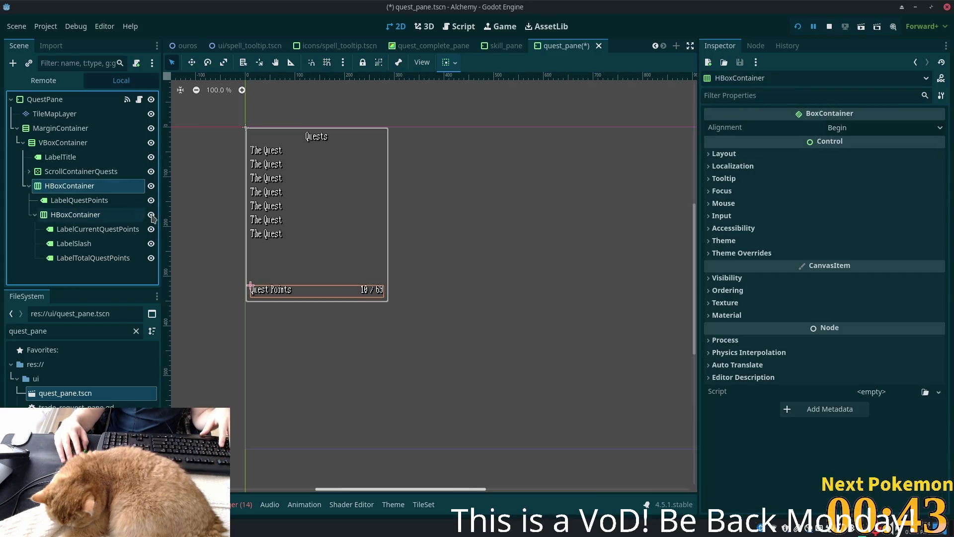
pyautogui.click(64, 157)
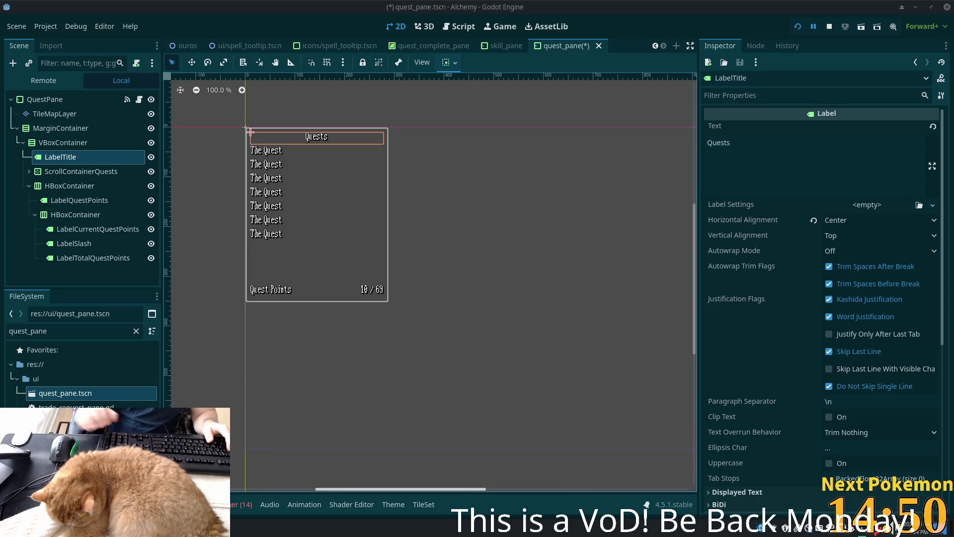
# - Switch to the Pokemon Community Game popup window with Alt+Tab
pyautogui.hotkey('alt', 'Tab')
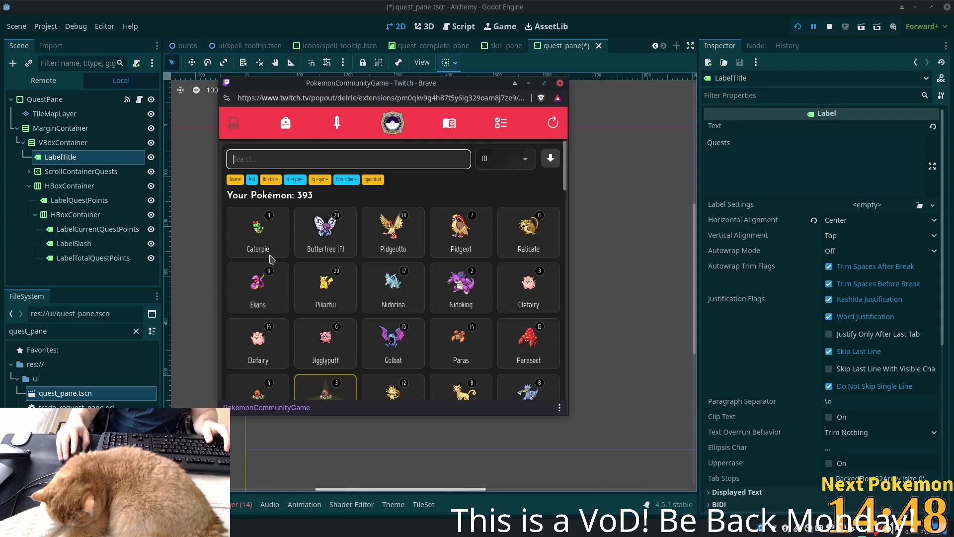
# - Search the Pokémon collection for 'far', then close the popup
pyautogui.write('far')
pyautogui.press('Return')
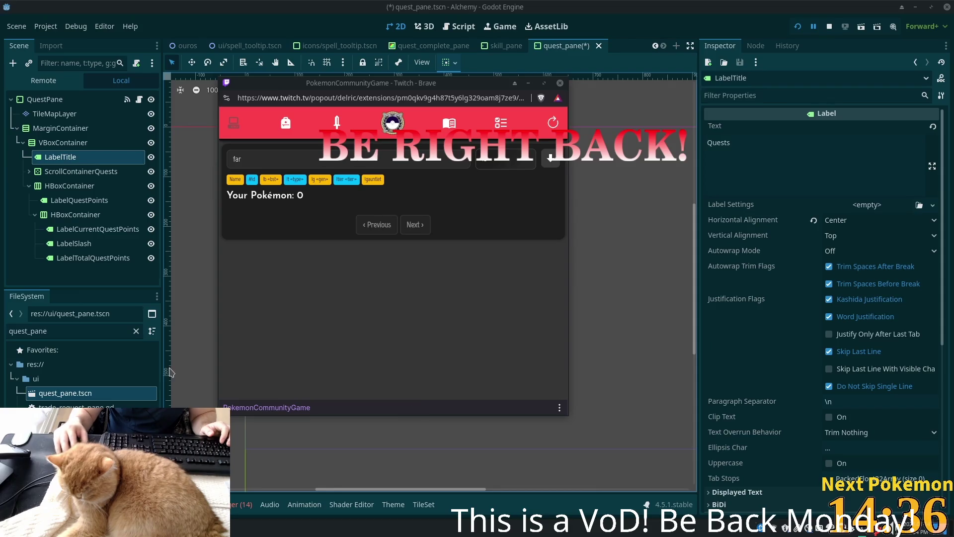
pyautogui.click(259, 421)
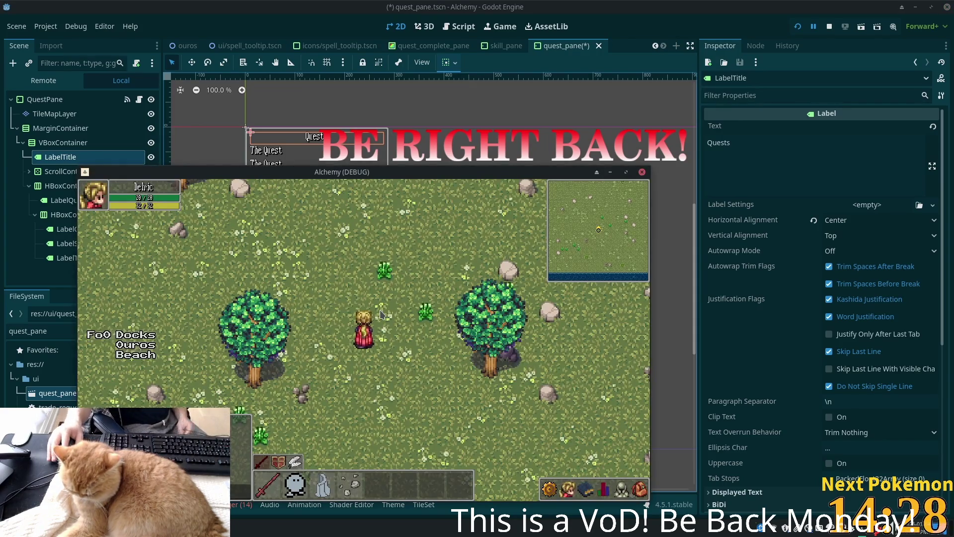
# - Walk the Alchemy character left across the grassy field toward the tent camp
pyautogui.press('Down')
pyautogui.press('Right')
pyautogui.press('Right')
pyautogui.press('Left')
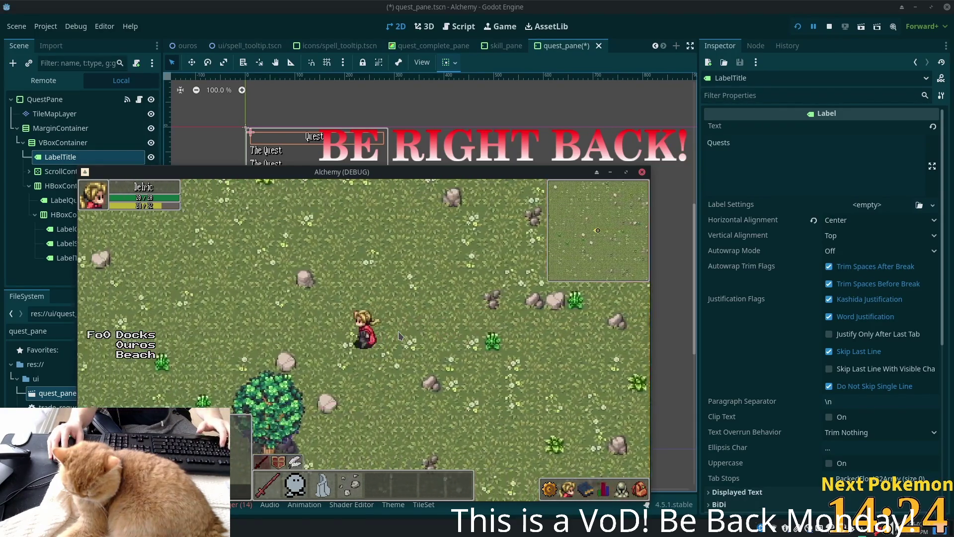
pyautogui.press('Left')
pyautogui.press('Left')
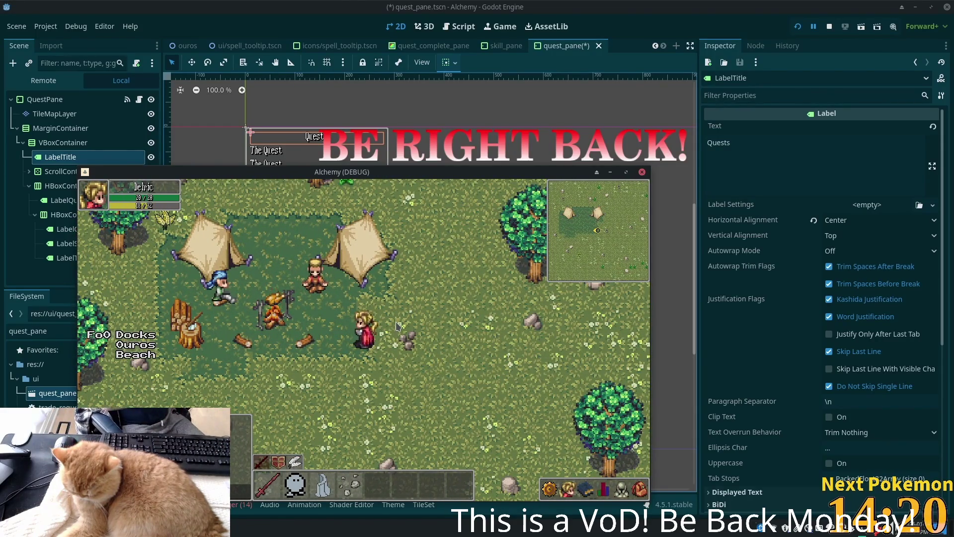
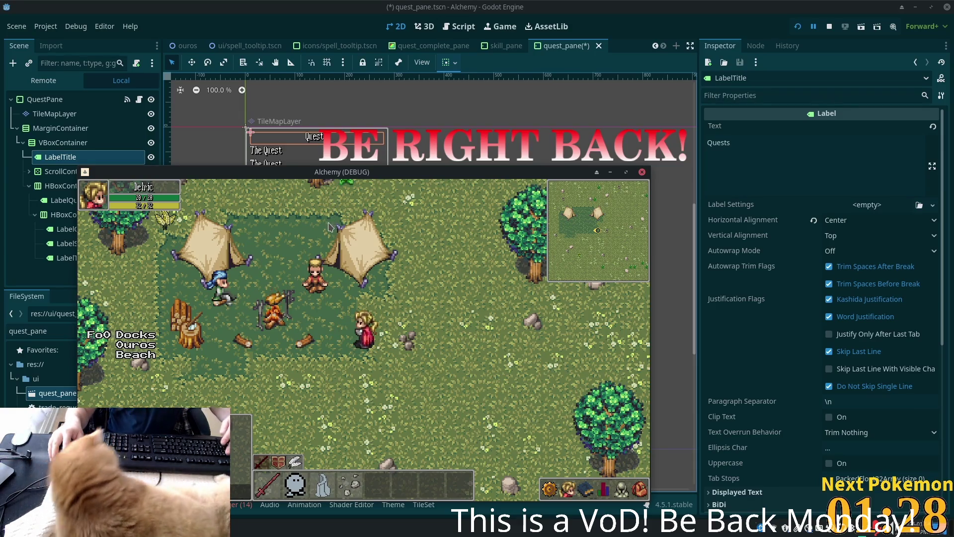
# - Walk the player briefly in the running game, then close the game with F8
pyautogui.moveTo(749, 221)
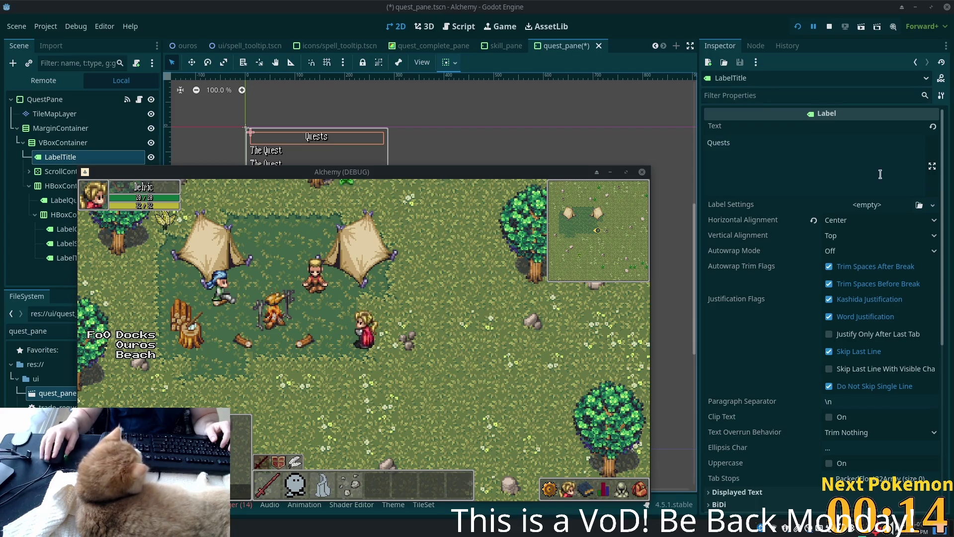
pyautogui.click(398, 312)
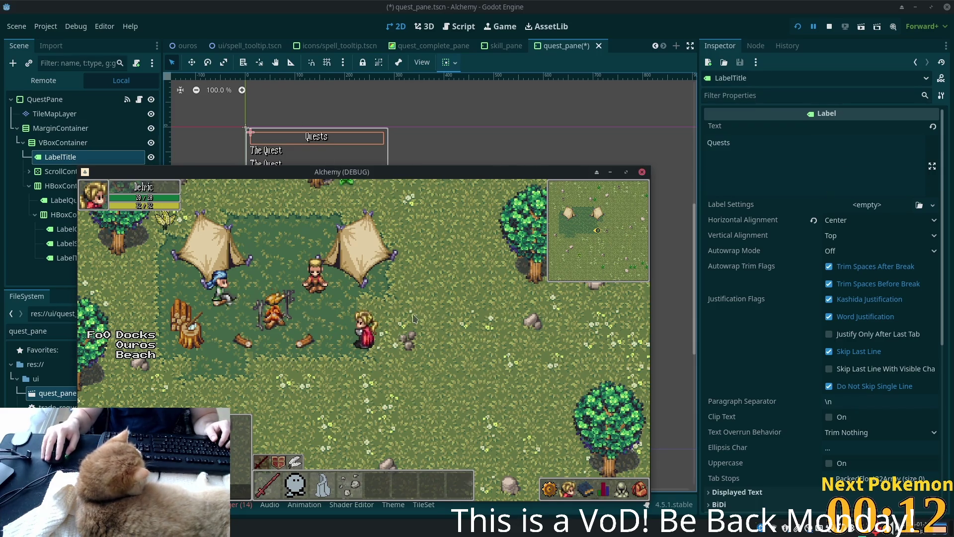
pyautogui.press('Left')
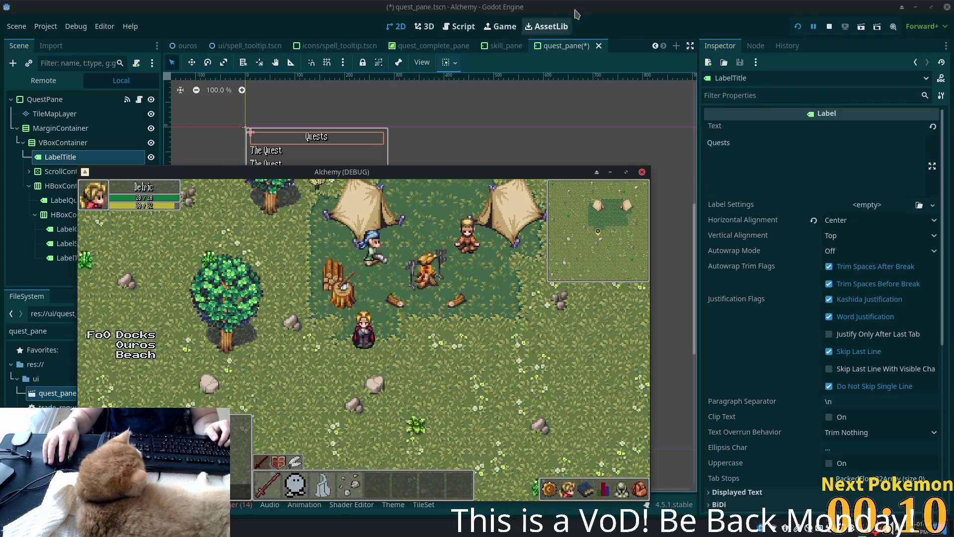
pyautogui.press('F8')
# - Save quest_pane.tscn, then search 'aron' in the Pokémon extension popup
pyautogui.hotkey('ctrl', 's')
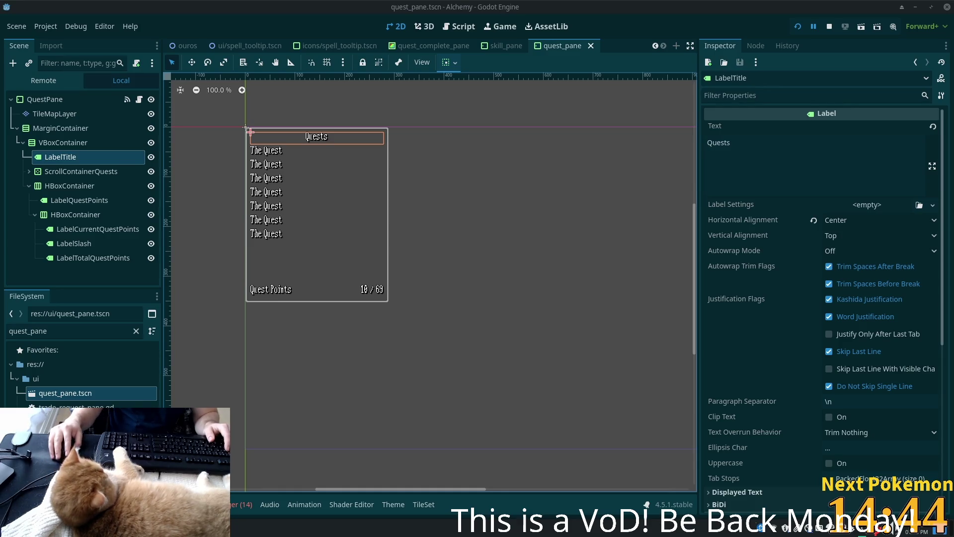
pyautogui.hotkey('alt', 'Tab')
pyautogui.write('ar')
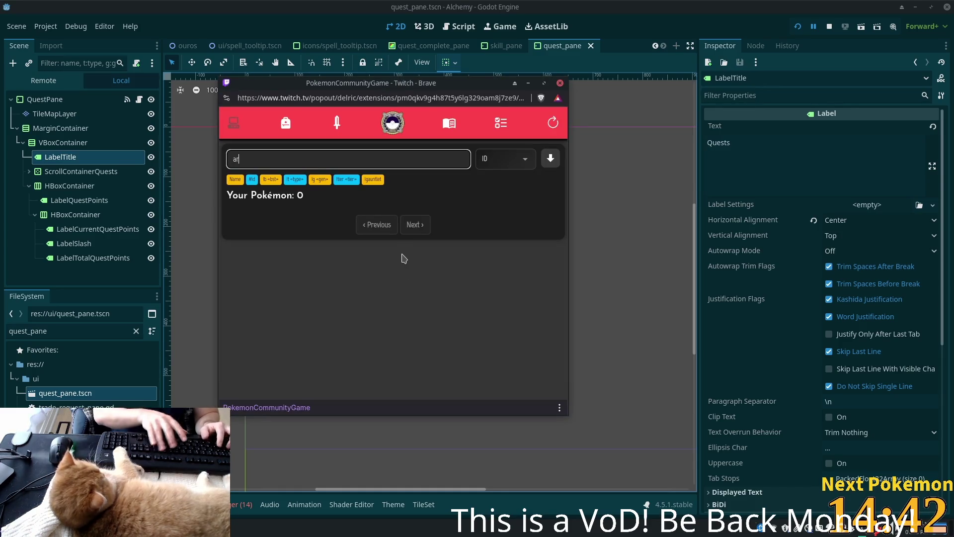
pyautogui.write('on')
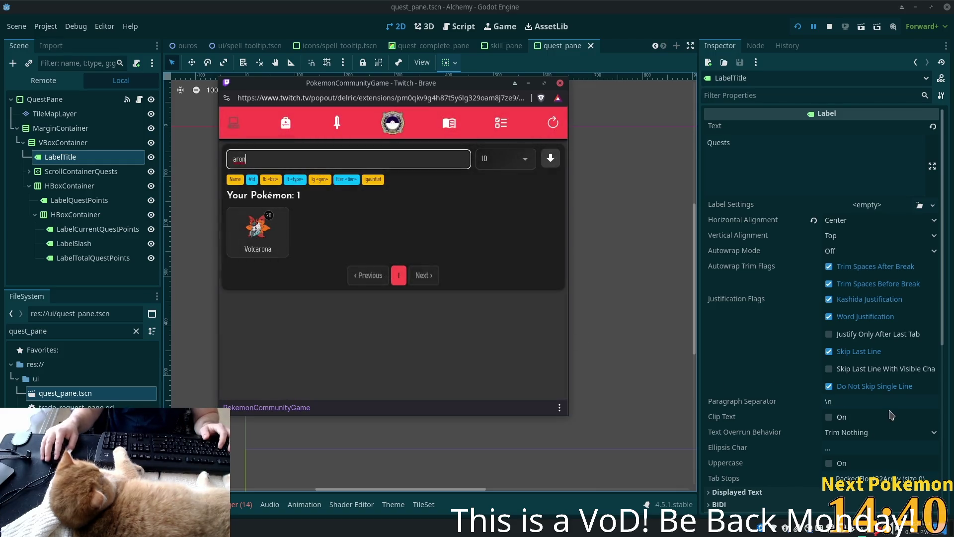
# - Clear the 'aron' search in the Pokémon popup and refresh the collection list
pyautogui.hotkey('alt', 'Tab')
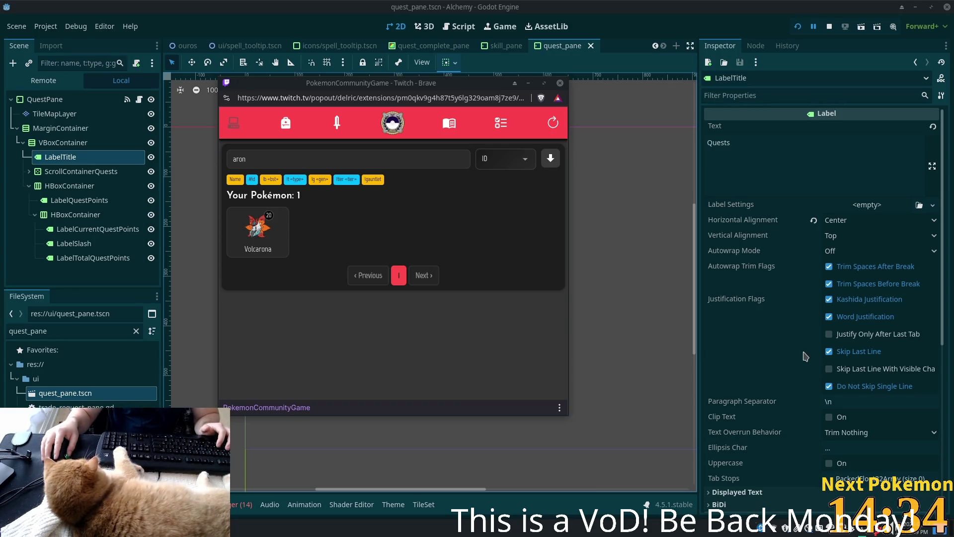
pyautogui.moveTo(806, 358)
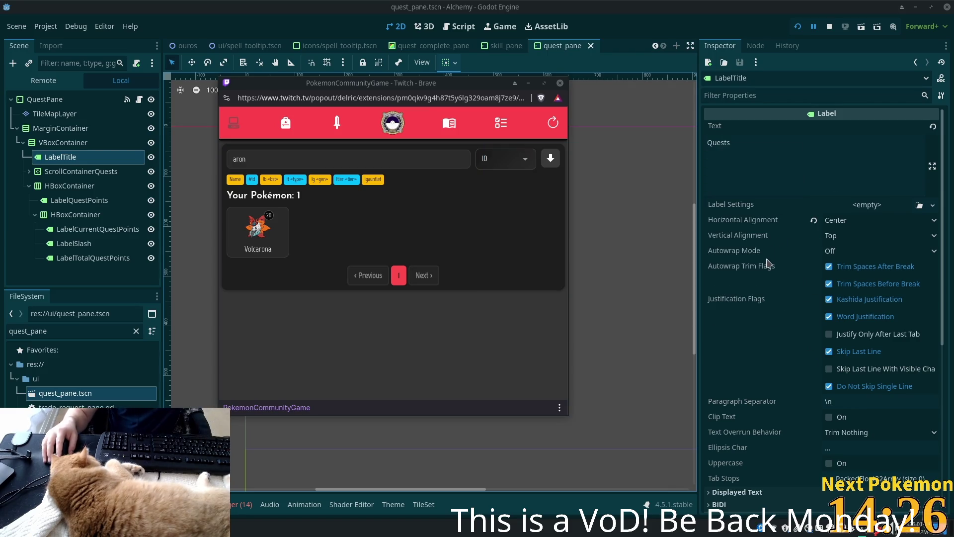
pyautogui.moveTo(769, 263)
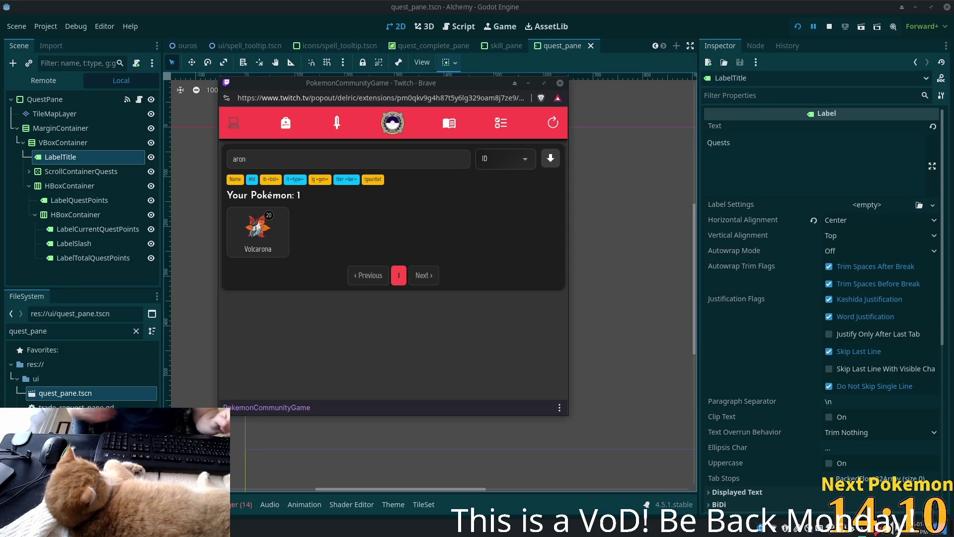
pyautogui.click(310, 145)
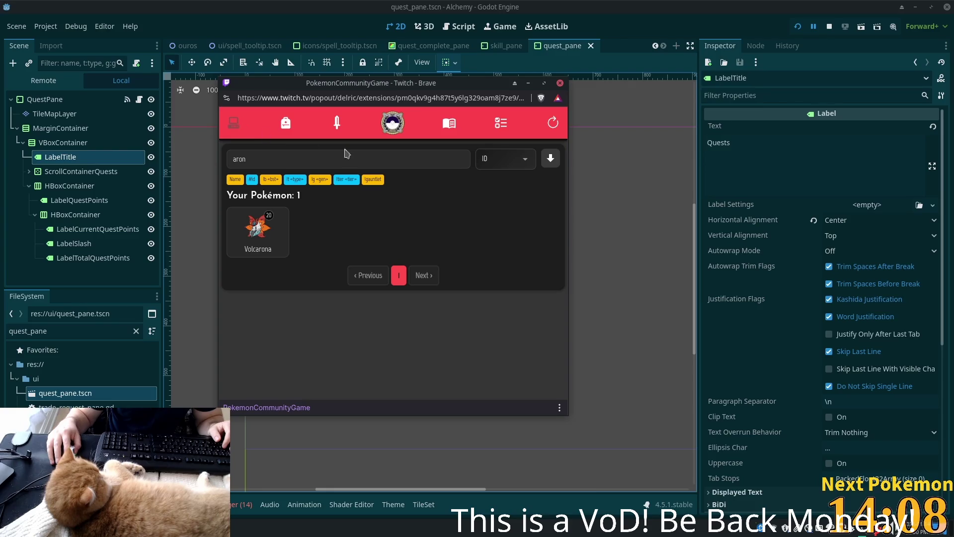
pyautogui.doubleClick(372, 158)
pyautogui.press('BackSpace')
pyautogui.click(559, 121)
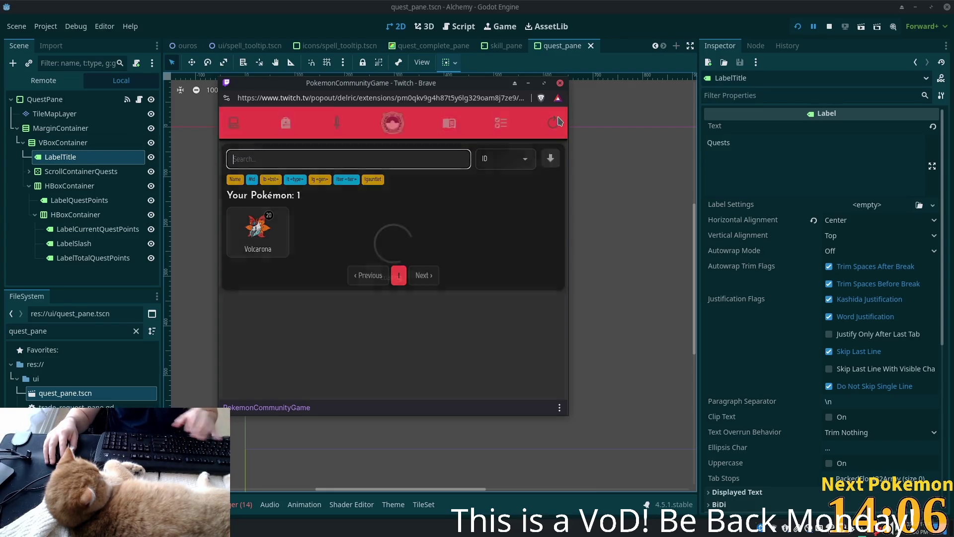
# - Sort the Pokémon collection by Recent, then view and close Toxtricity's details
pyautogui.click(505, 158)
pyautogui.click(507, 185)
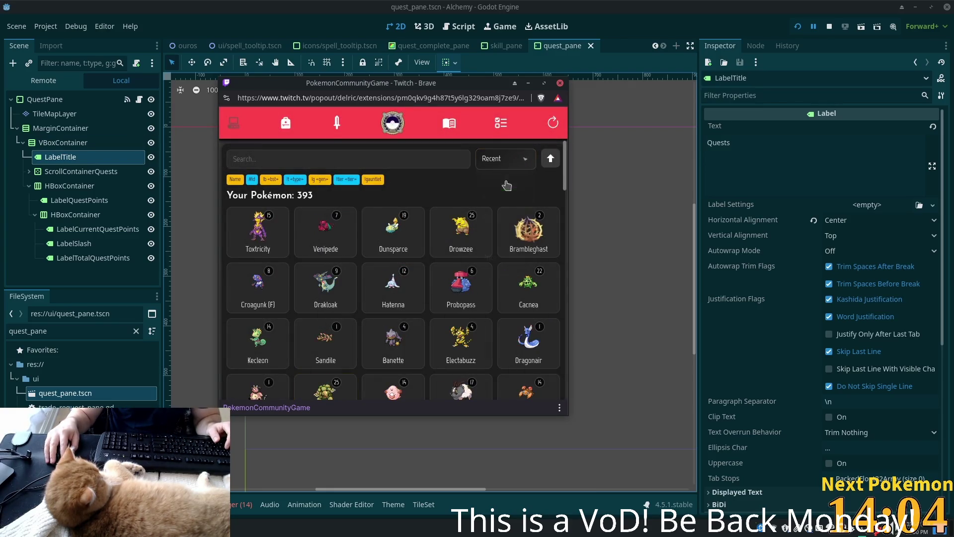
pyautogui.click(274, 158)
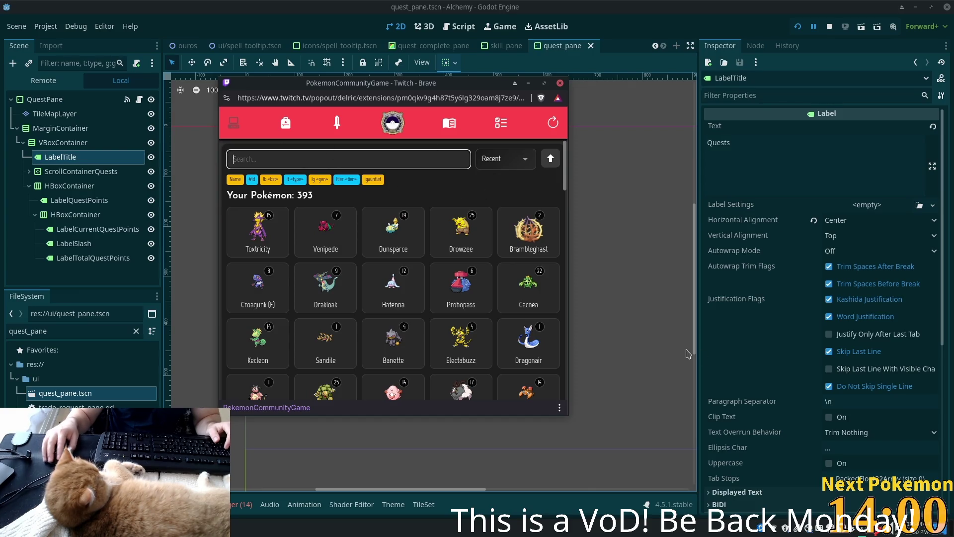
pyautogui.click(256, 250)
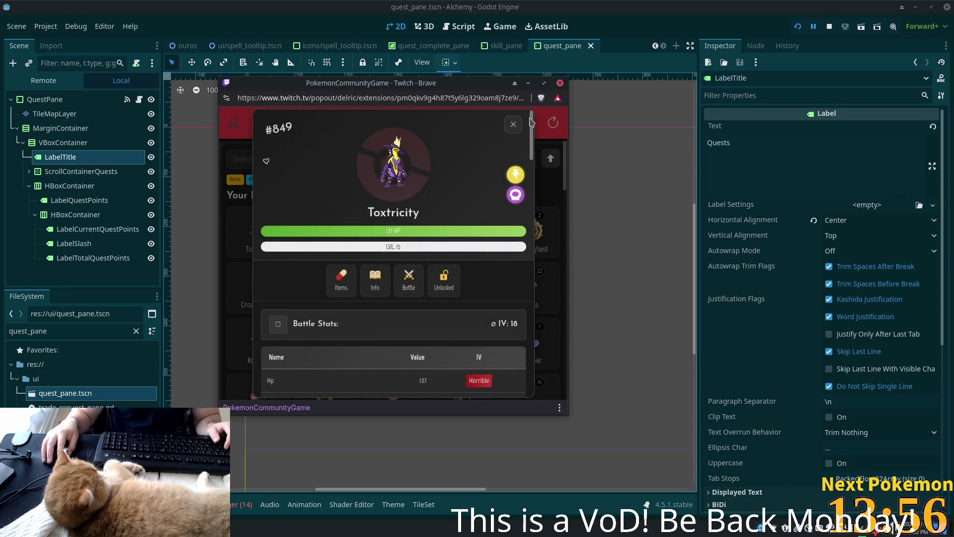
pyautogui.click(514, 124)
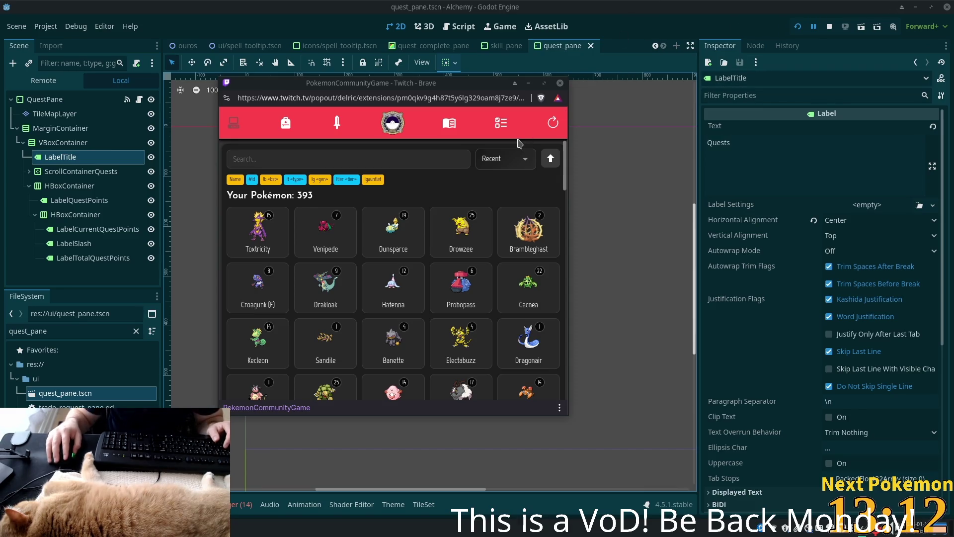
# - Bring Godot back in front of the browser popup and reframe the quest pane canvas
pyautogui.click(725, 28)
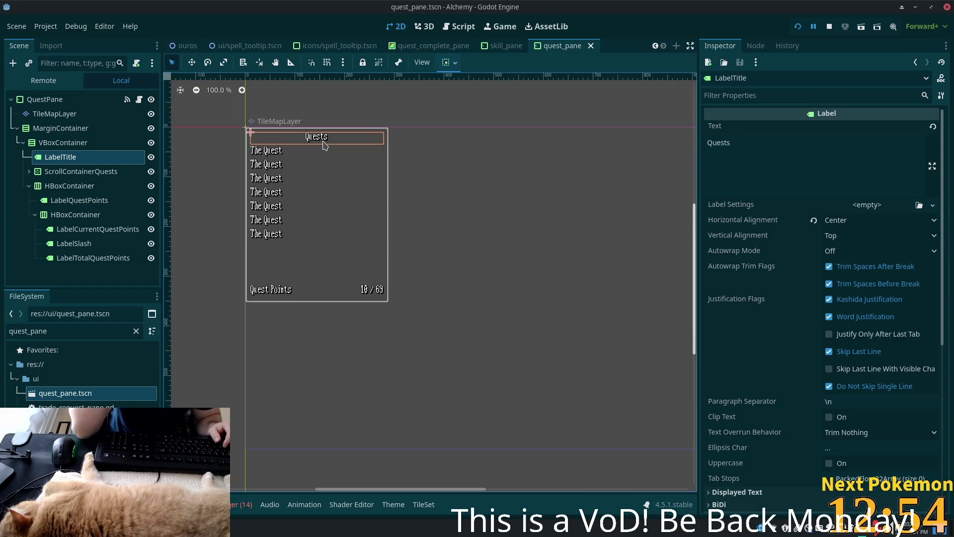
pyautogui.scroll(2, 232, 148)
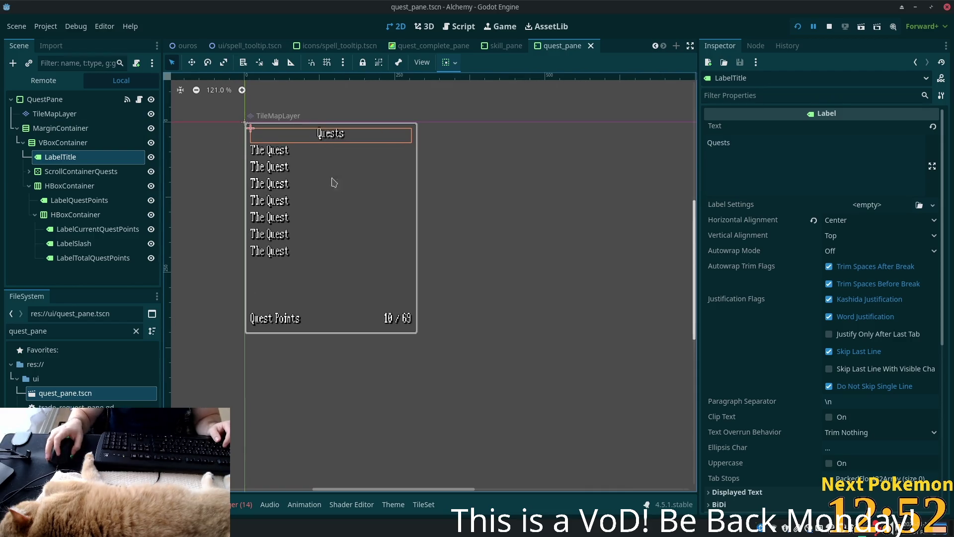
pyautogui.moveTo(328, 184); pyautogui.dragTo(398, 216)
# - Select LabelQuestPoints, the footer HBoxContainer and VBoxContainer, ending on LabelTitle
pyautogui.click(87, 199)
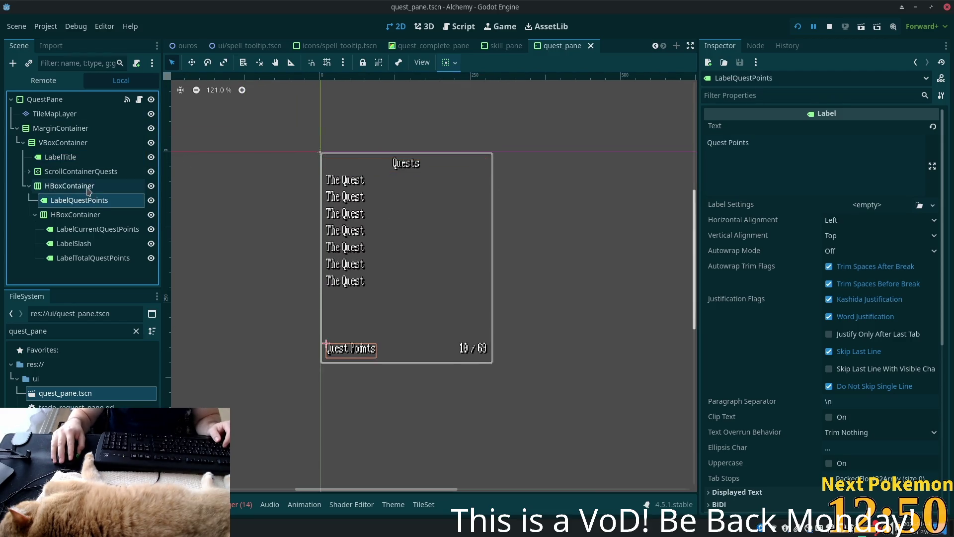
pyautogui.click(87, 186)
pyautogui.click(66, 142)
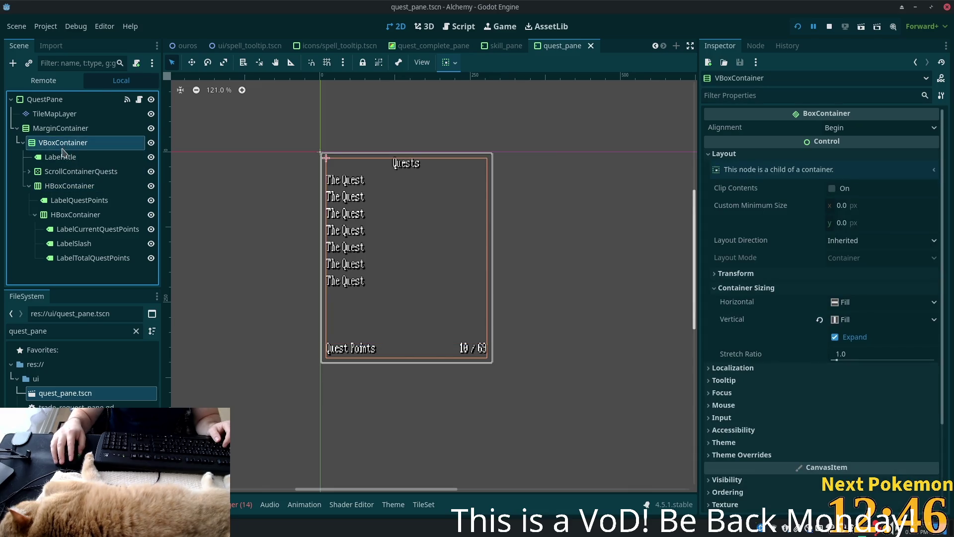
pyautogui.click(62, 156)
# - On the TileMapLayer, paint the frame's top border with corner tiles at both ends
pyautogui.press('f')
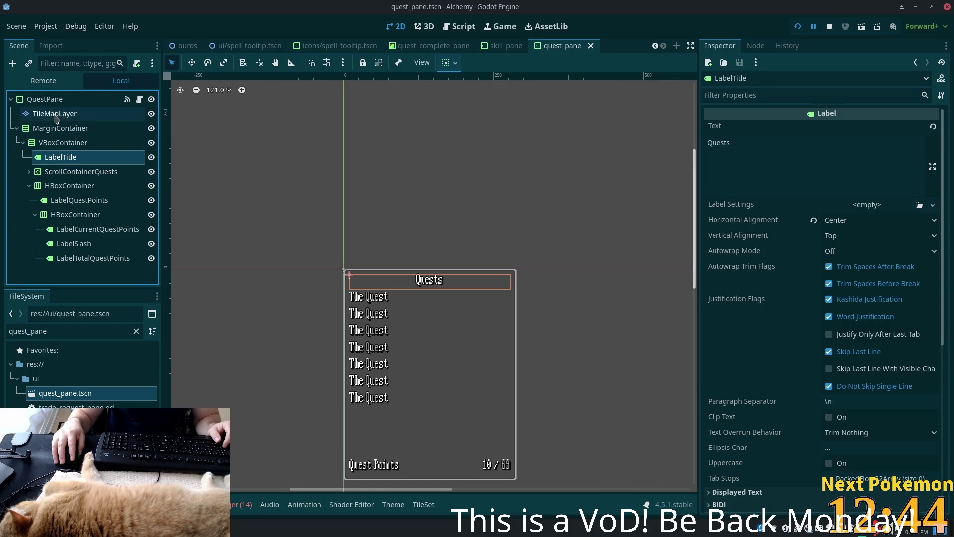
pyautogui.click(55, 113)
pyautogui.scroll(2, 298, 214)
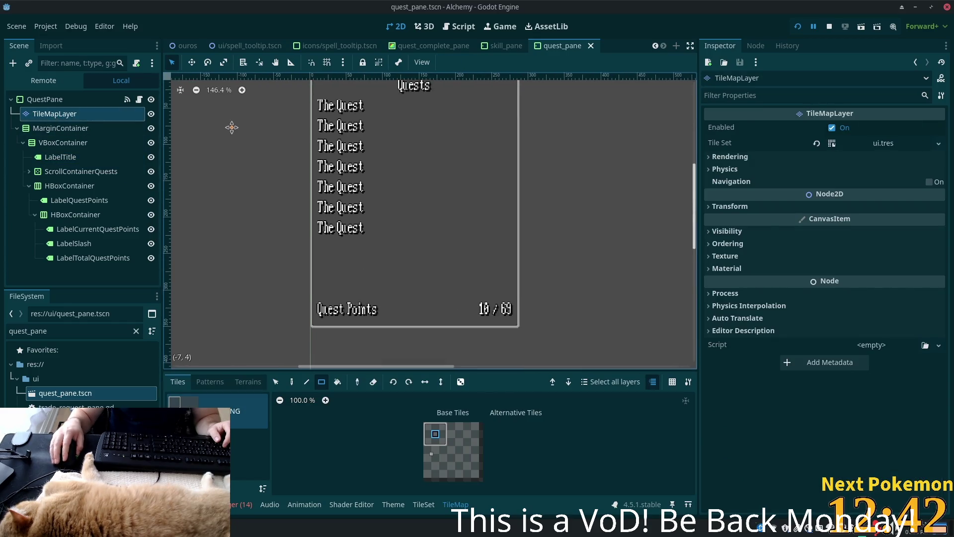
pyautogui.scroll(2, 232, 128)
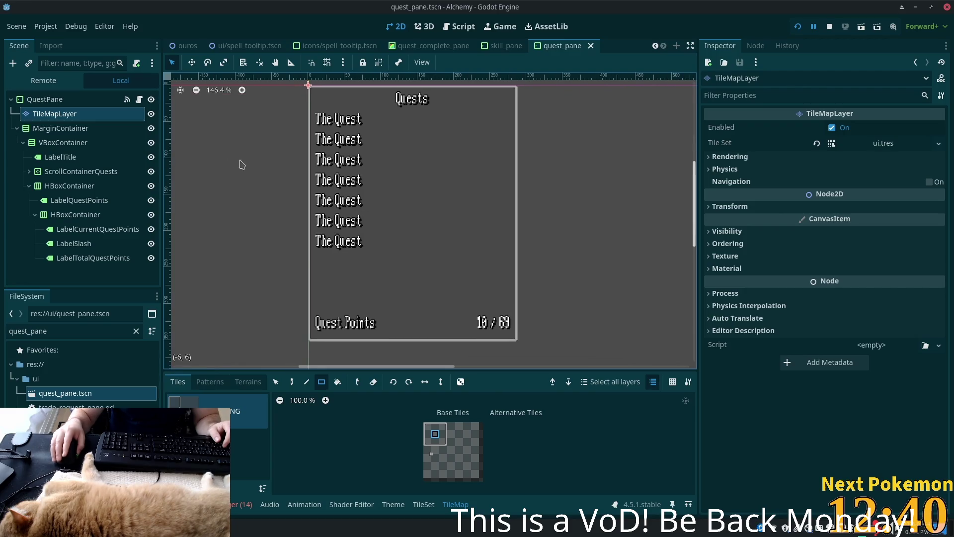
pyautogui.click(427, 435)
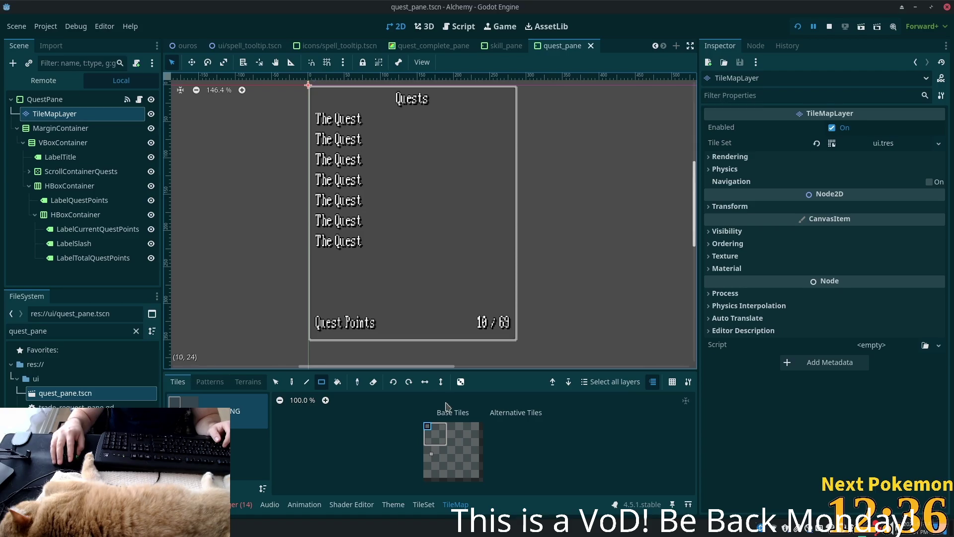
pyautogui.click(292, 381)
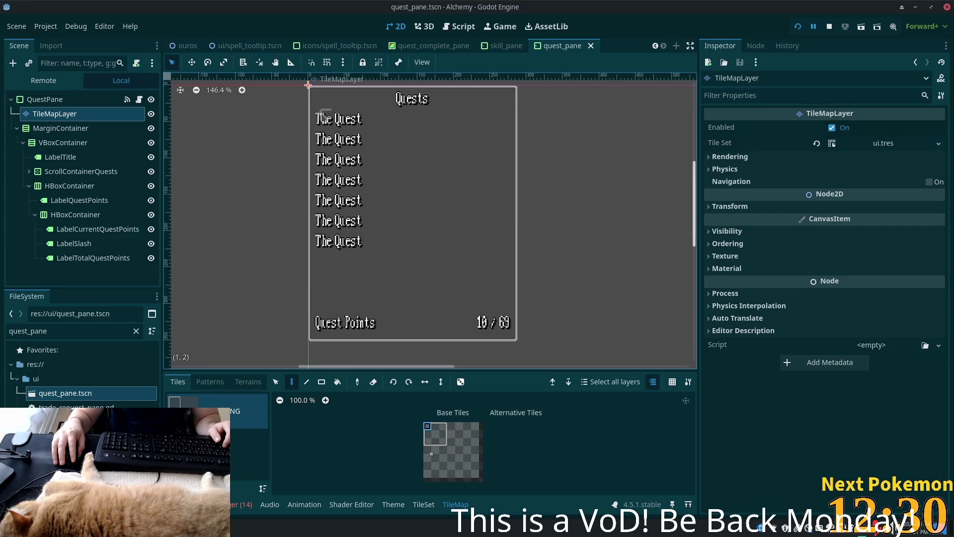
pyautogui.click(324, 114)
pyautogui.click(438, 427)
pyautogui.moveTo(337, 115); pyautogui.dragTo(479, 123)
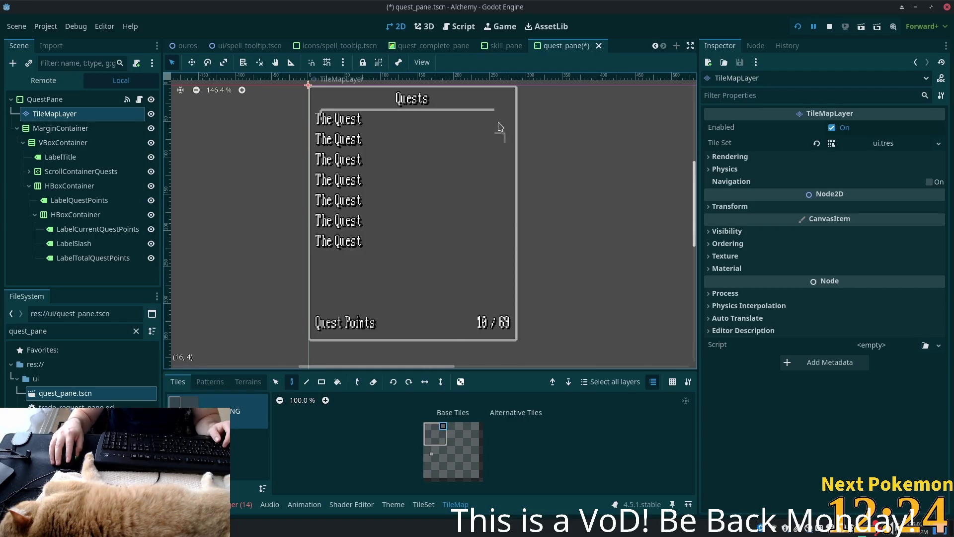
pyautogui.click(498, 121)
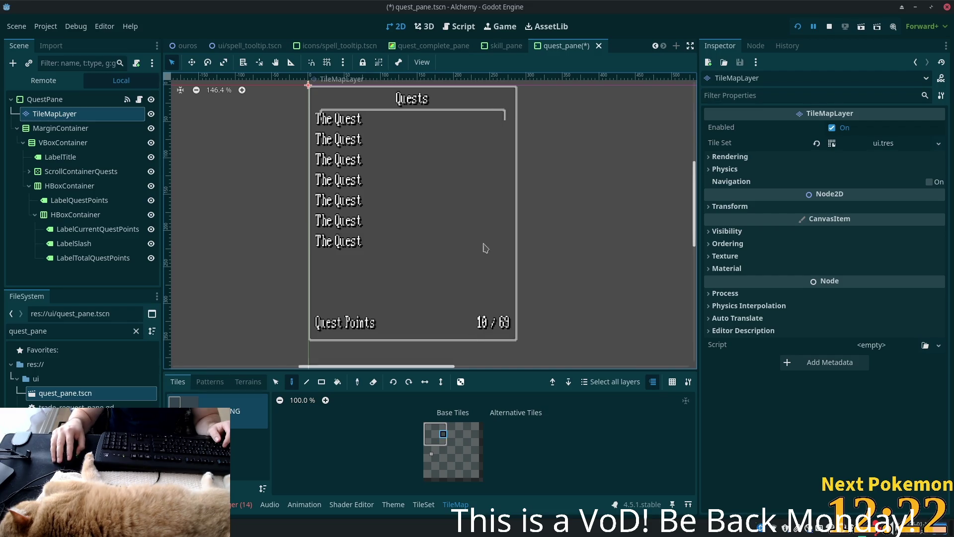
# - Line-draw the frame's right border, bottom-right corner, bottom edge and full-height left border
pyautogui.click(307, 381)
pyautogui.moveTo(505, 122); pyautogui.dragTo(504, 320)
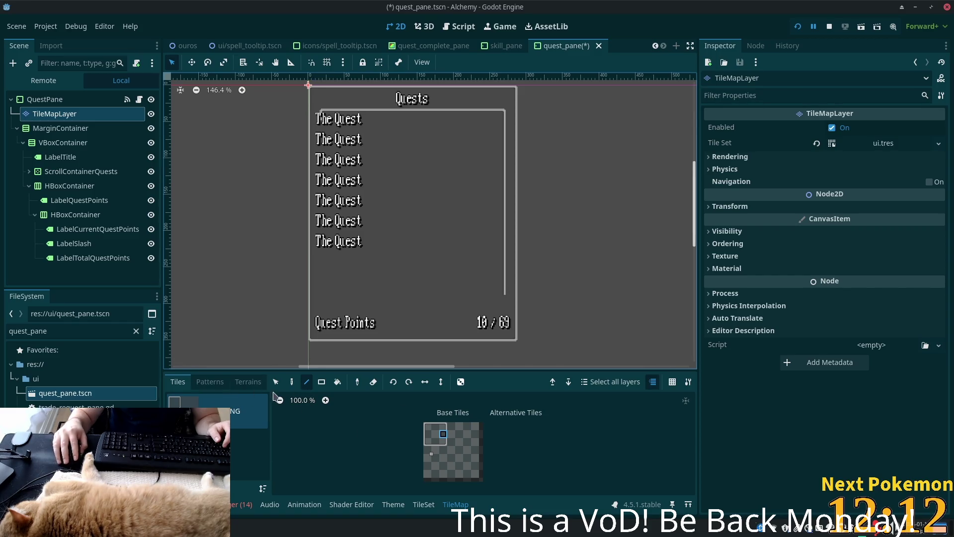
pyautogui.click(443, 443)
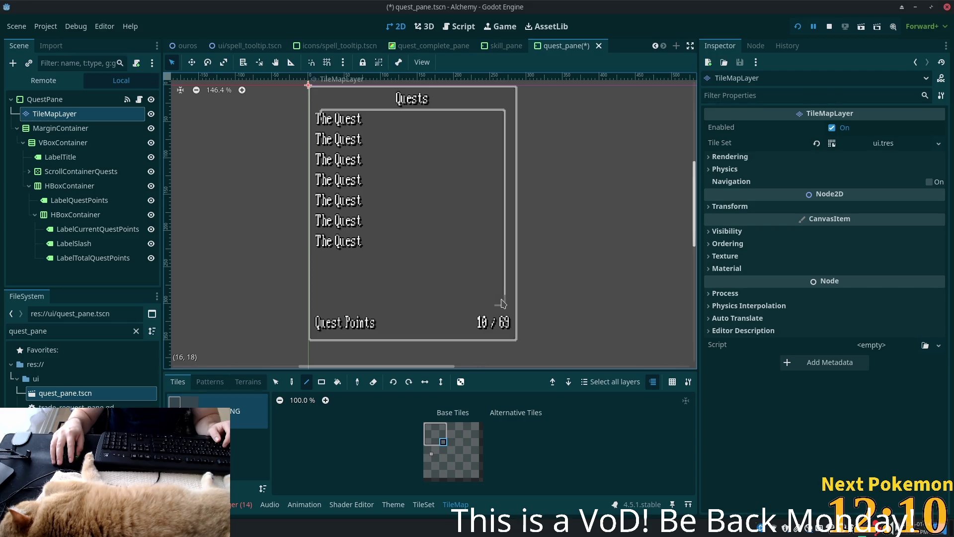
pyautogui.click(503, 304)
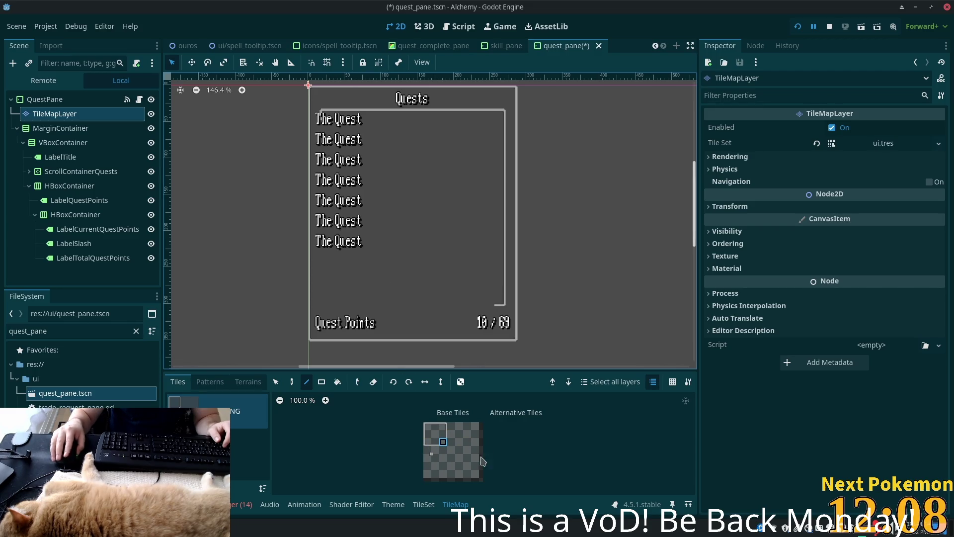
pyautogui.click(434, 444)
pyautogui.moveTo(488, 308)
pyautogui.mouseDown()
pyautogui.moveTo(318, 307)
pyautogui.moveTo(341, 309)
pyautogui.moveTo(327, 309)
pyautogui.mouseUp()
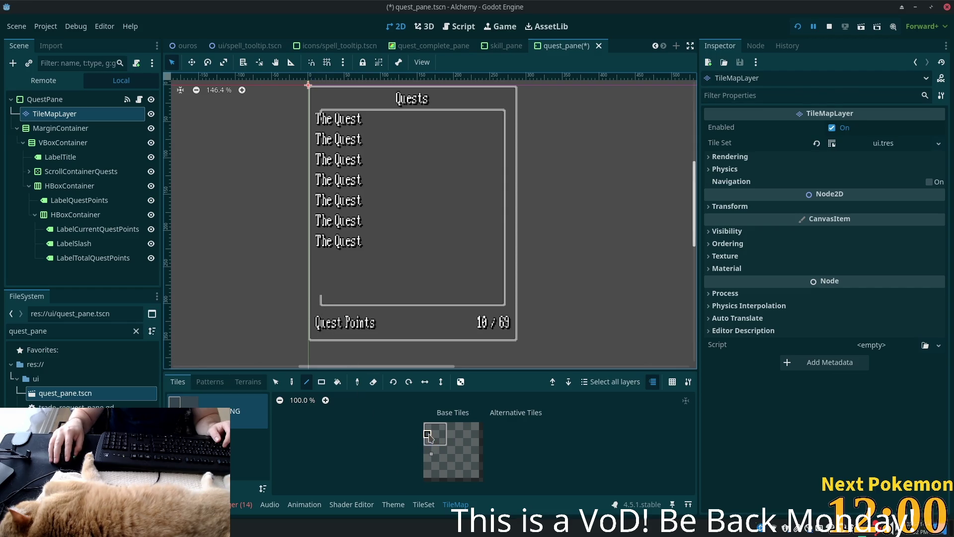
pyautogui.moveTo(324, 294); pyautogui.dragTo(328, 125)
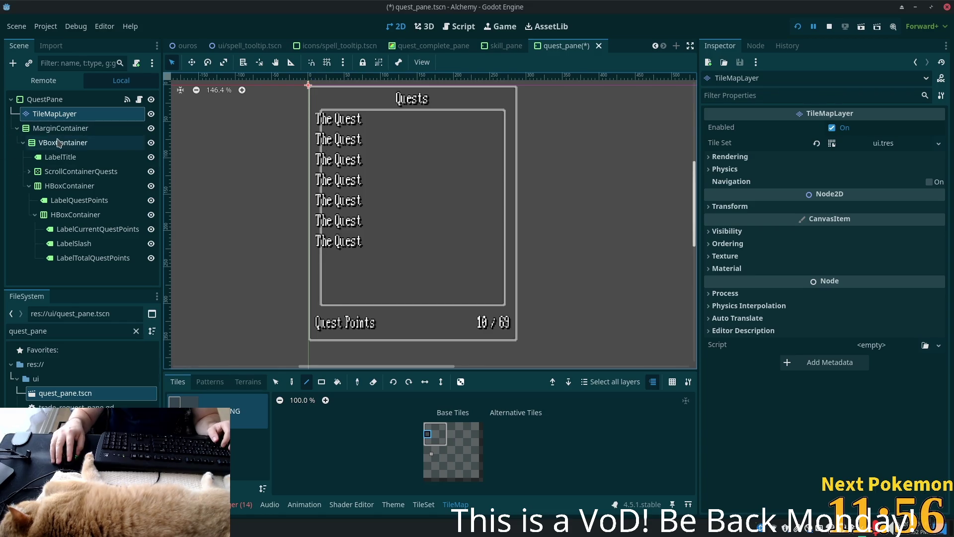
# - Rename MarginContainer to VBoxContainer by replacing 'Margin' with 'VBox' in the Scene dock
pyautogui.click(61, 143)
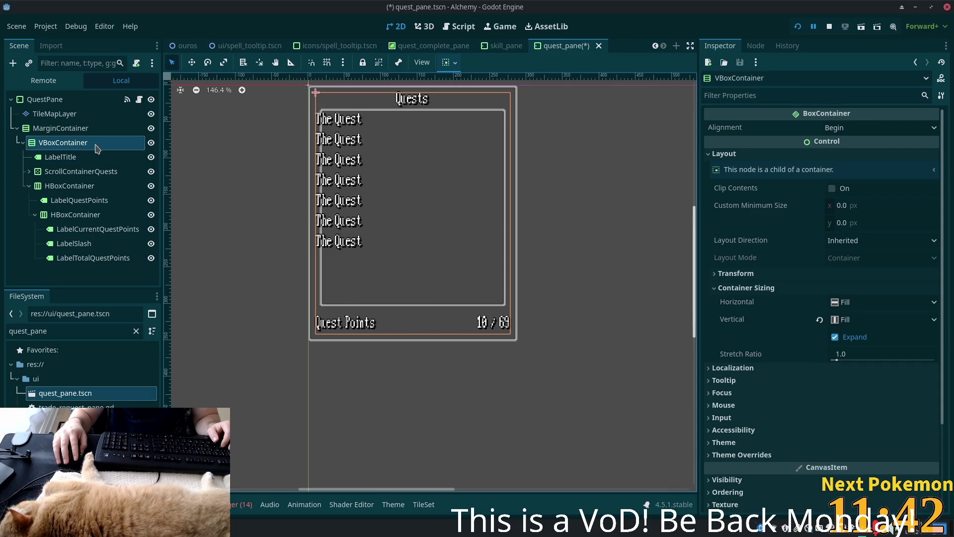
pyautogui.click(95, 129)
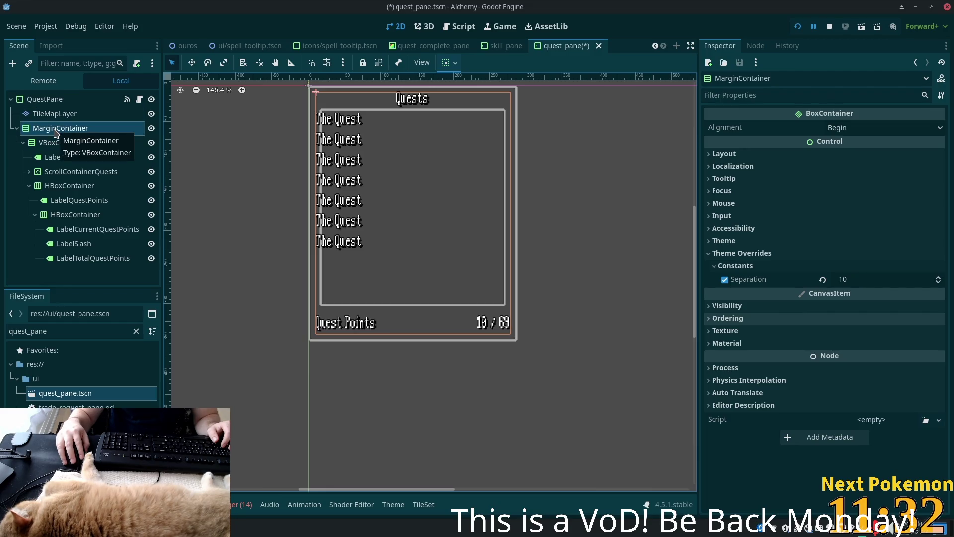
pyautogui.click(70, 130)
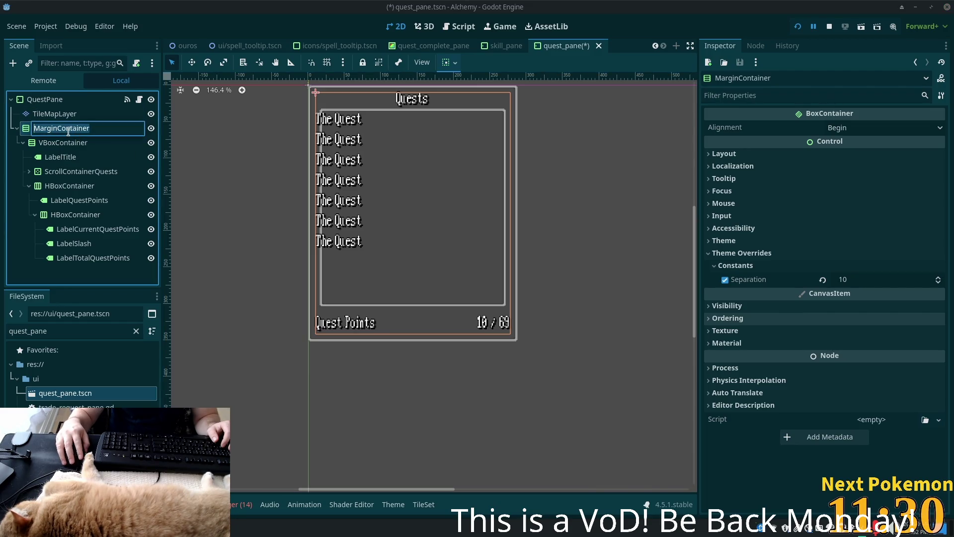
pyautogui.click(59, 129)
pyautogui.press('BackSpace')
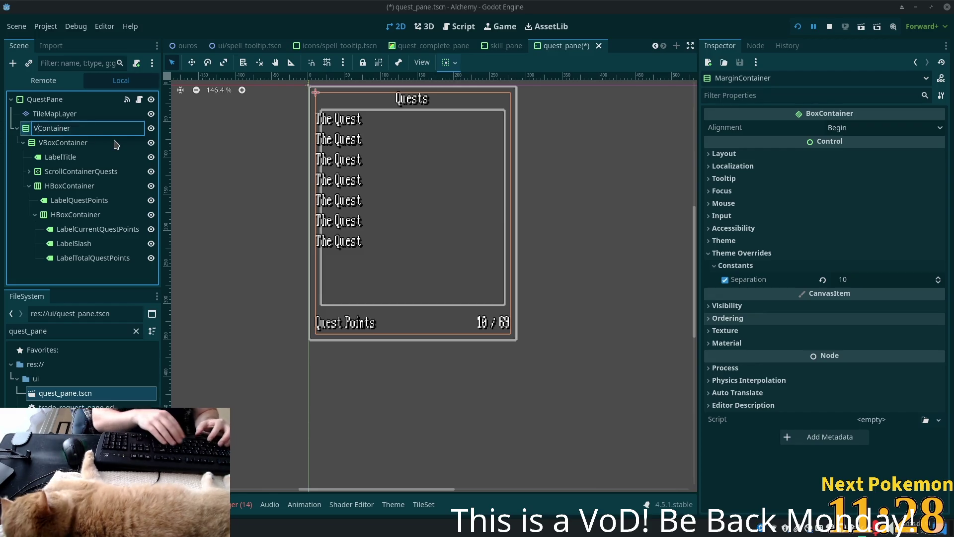
pyautogui.write('VBox')
pyautogui.press('Return')
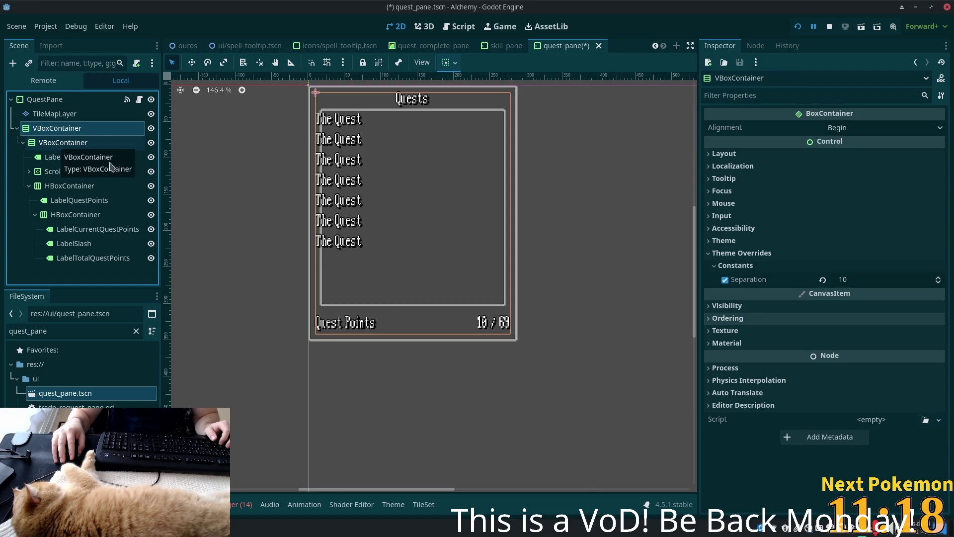
pyautogui.click(70, 186)
# - Browse the quest-list nodes, then open Create New Node with ScrollContainerQuests selected
pyautogui.click(77, 200)
pyautogui.click(79, 214)
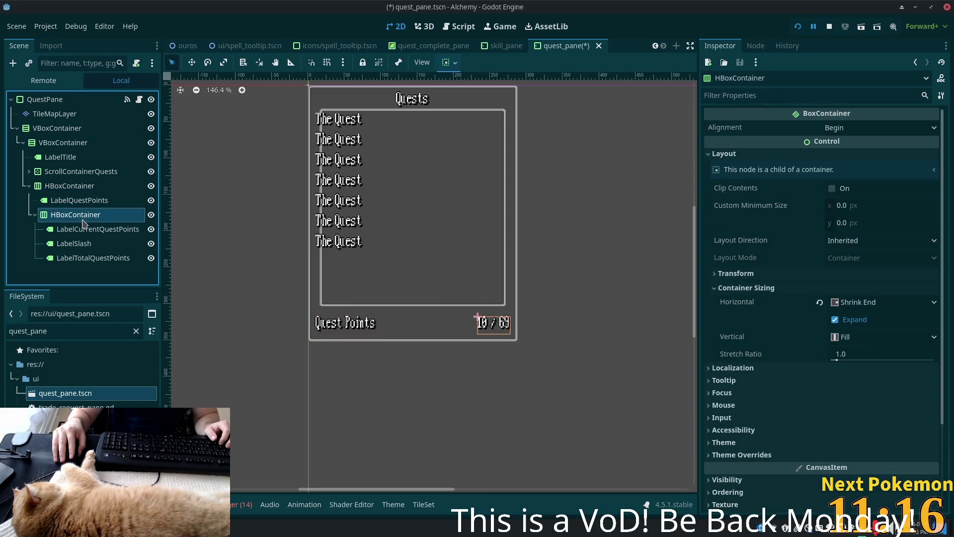
pyautogui.click(73, 201)
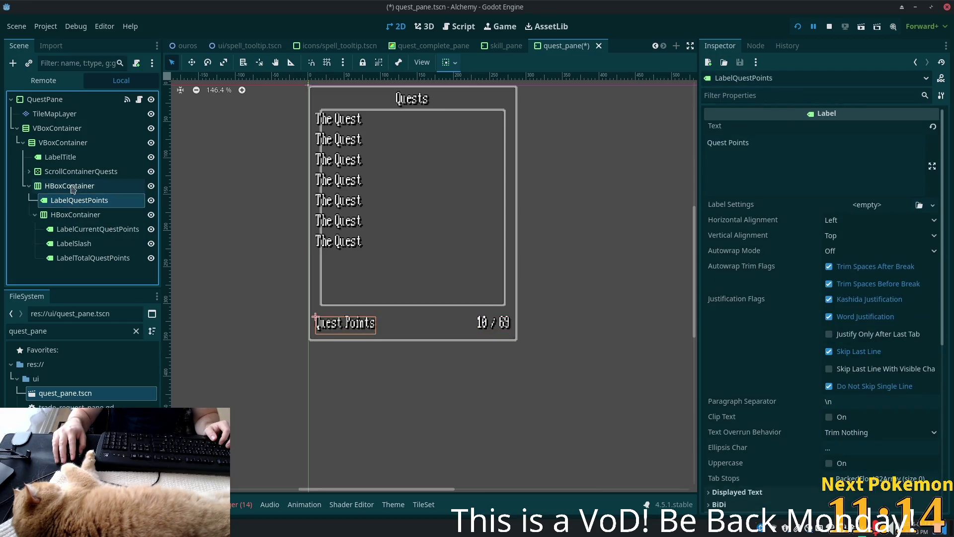
pyautogui.click(30, 171)
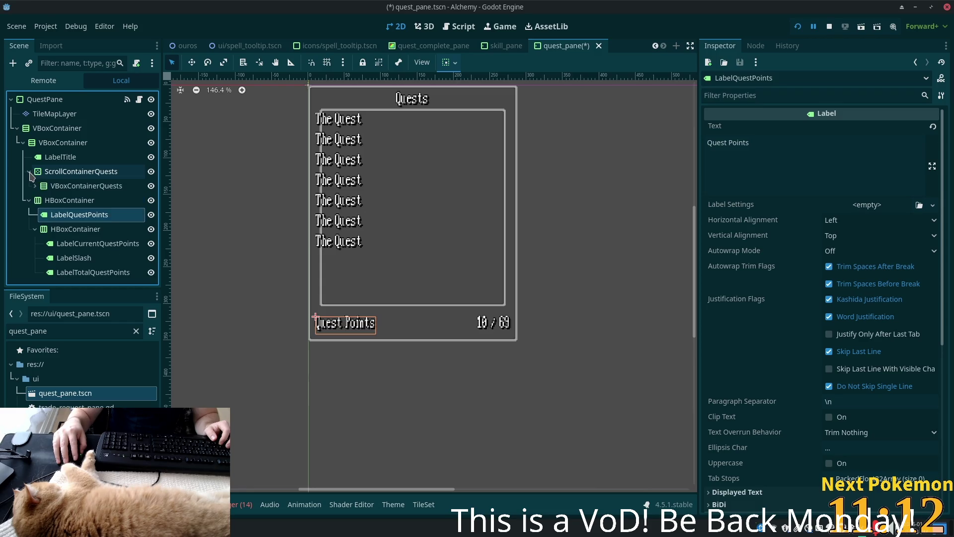
pyautogui.click(65, 188)
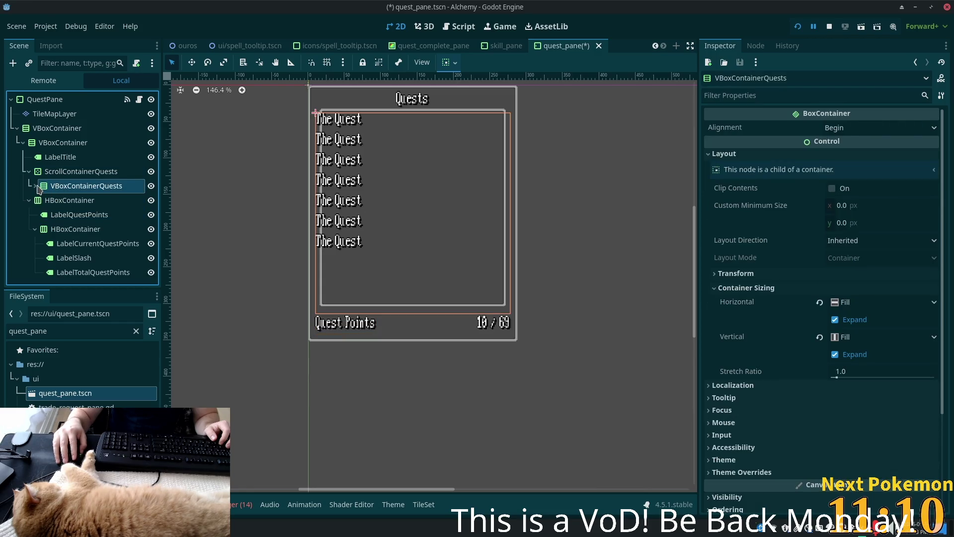
pyautogui.click(36, 186)
pyautogui.click(36, 185)
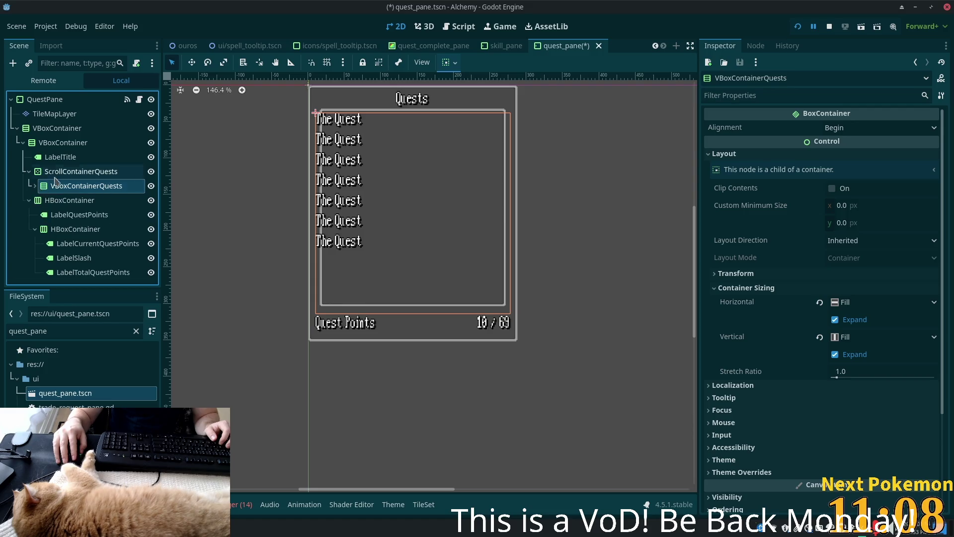
pyautogui.click(70, 171)
pyautogui.hotkey('ctrl', 'a')
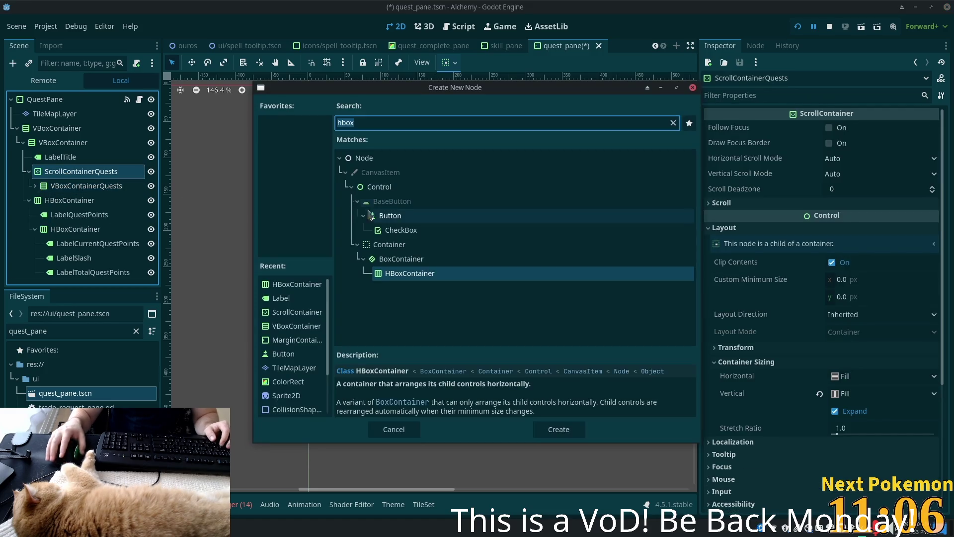
# - Add a MarginContainer under ScrollContainerQuests and move VBoxContainerQuests into it
pyautogui.write('margin')
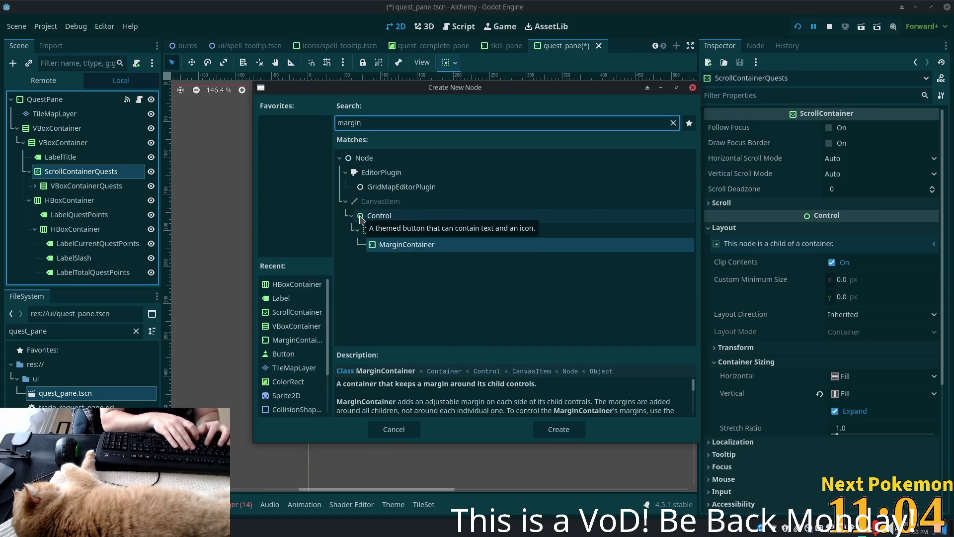
pyautogui.press('Return')
pyautogui.moveTo(131, 184); pyautogui.dragTo(89, 200)
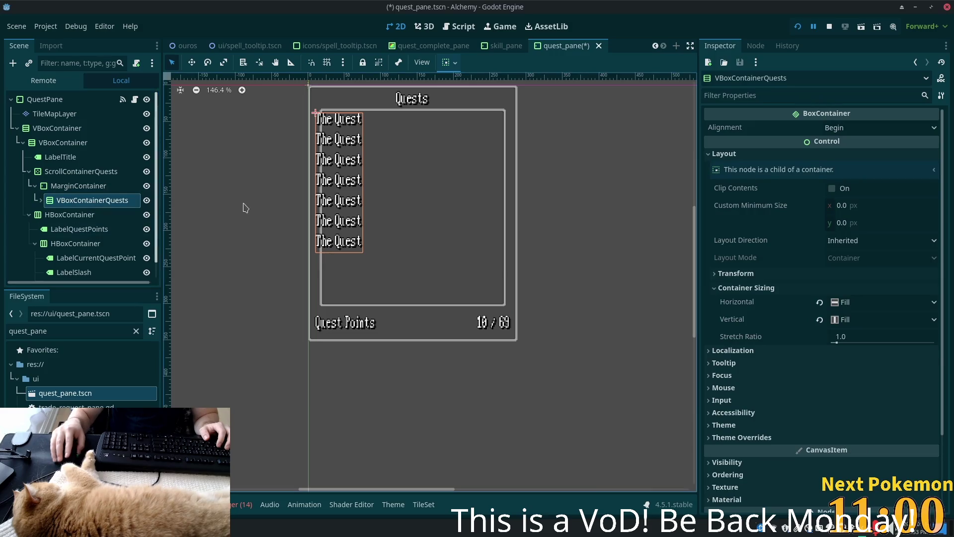
# - Enable Horizontal and Vertical Expand in the MarginContainer's Container Sizing
pyautogui.click(79, 186)
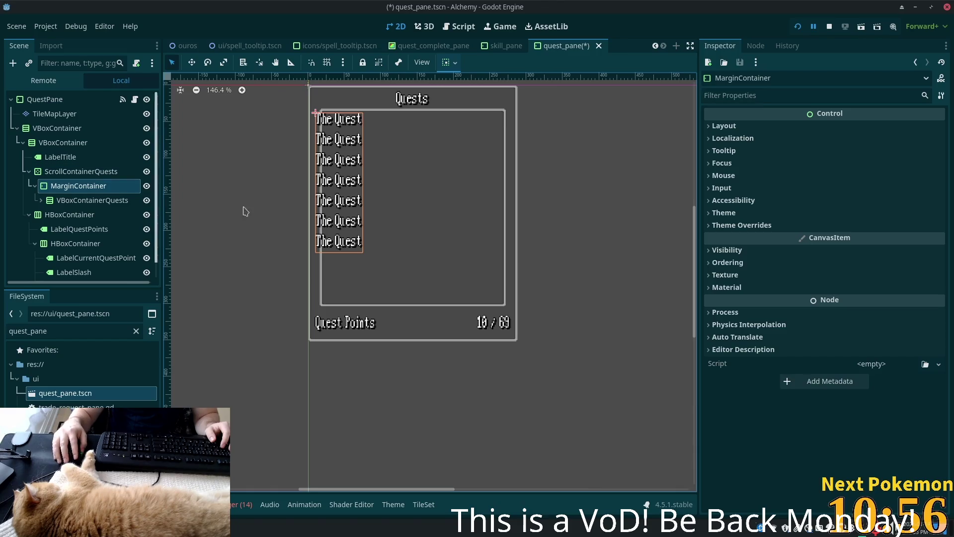
pyautogui.click(733, 225)
pyautogui.click(733, 227)
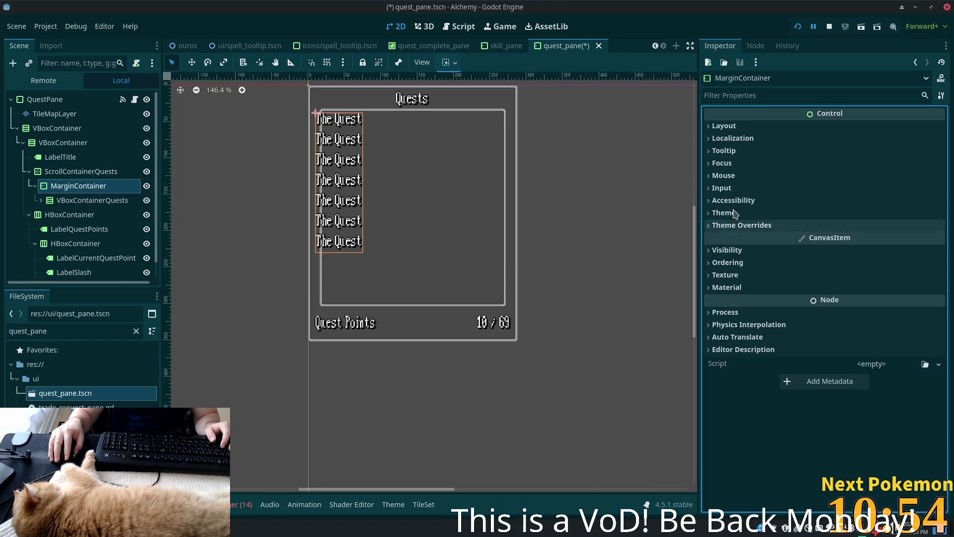
pyautogui.click(724, 126)
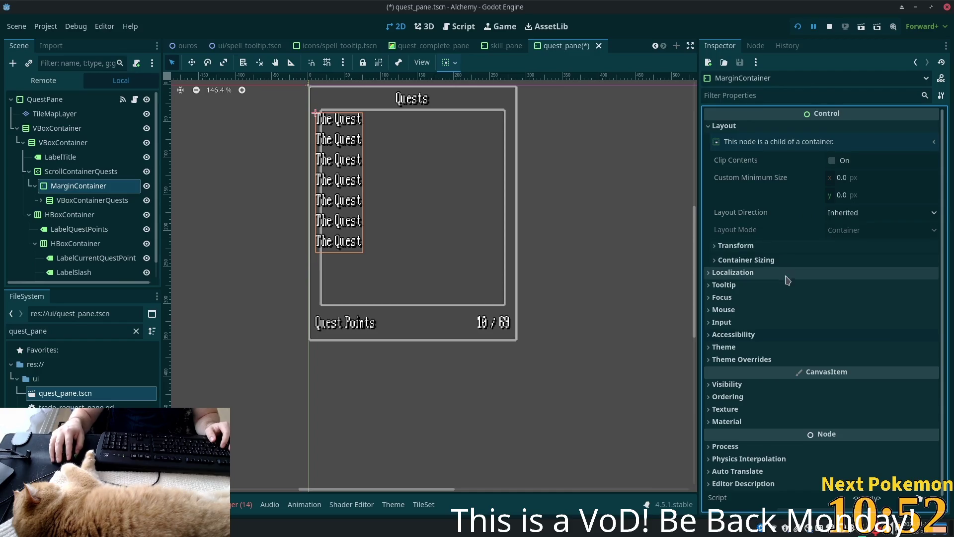
pyautogui.click(745, 259)
pyautogui.click(835, 292)
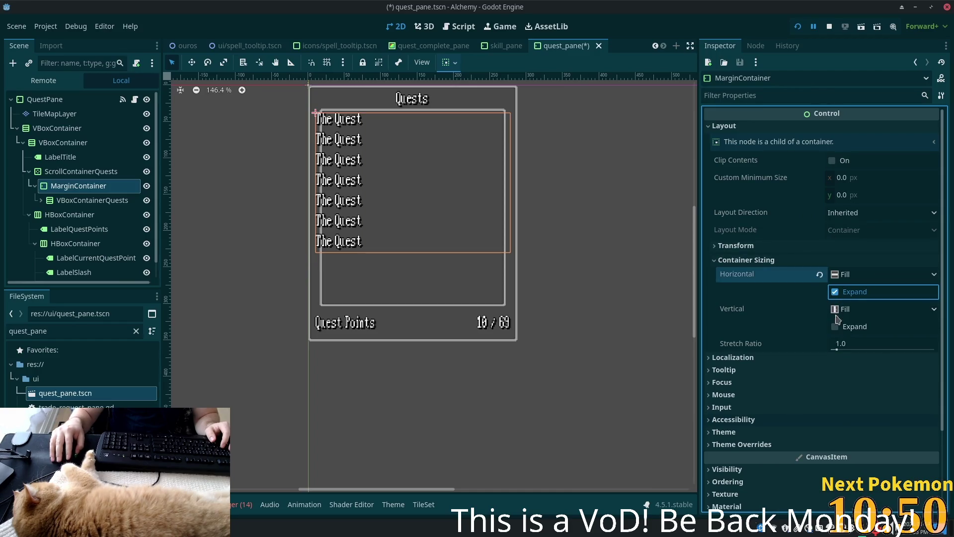
pyautogui.click(835, 327)
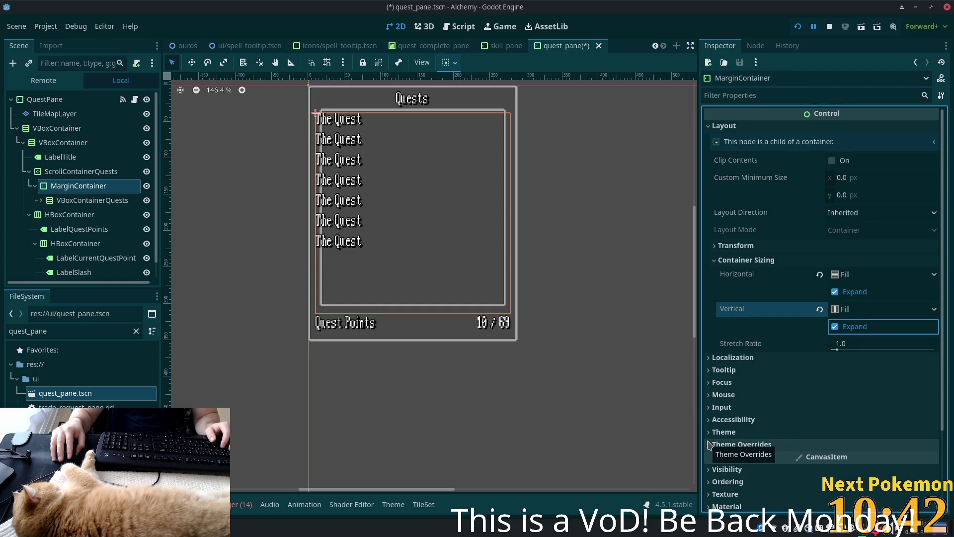
pyautogui.click(711, 444)
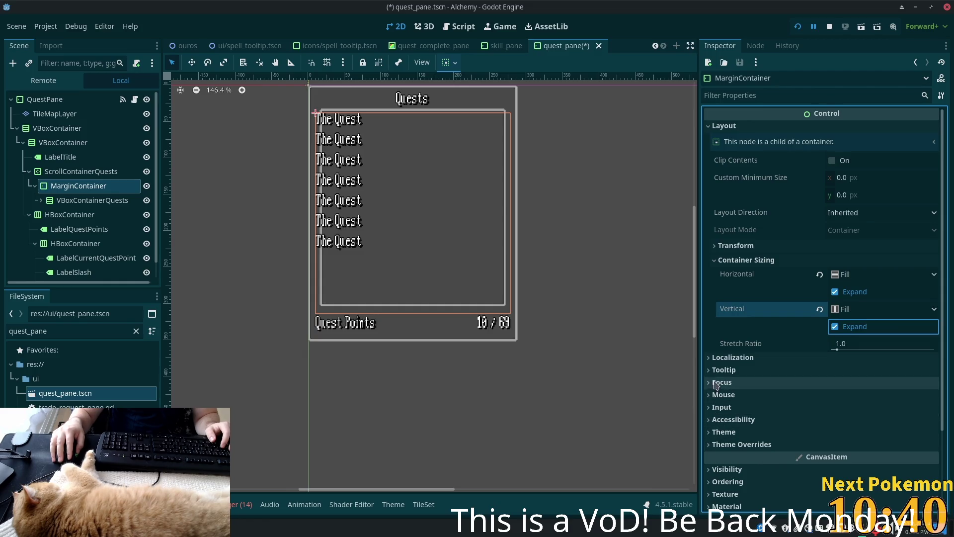
# - Set MarginContainer margins to 15 left/right and 10 top/bottom, then inspect the quest-list nodes
pyautogui.click(795, 456)
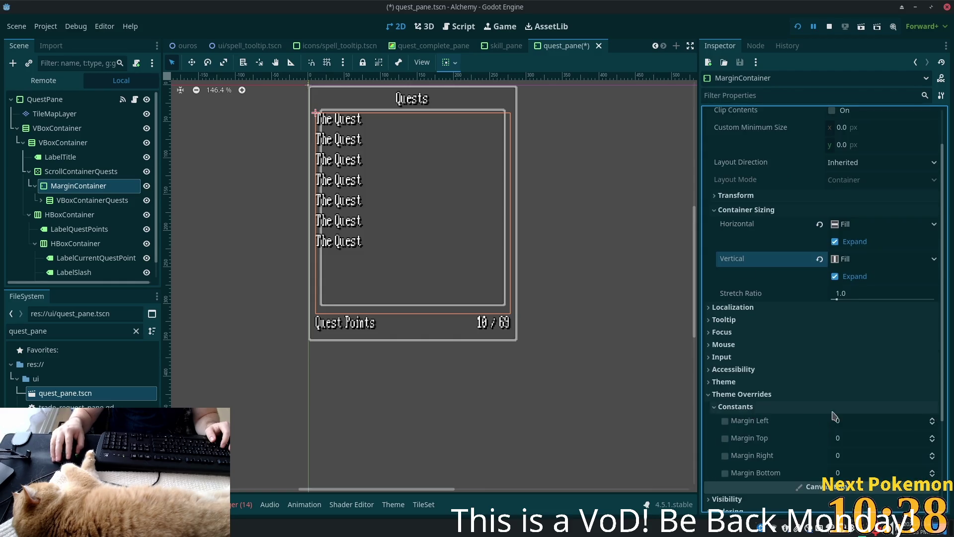
pyautogui.scroll(-3, 845, 398)
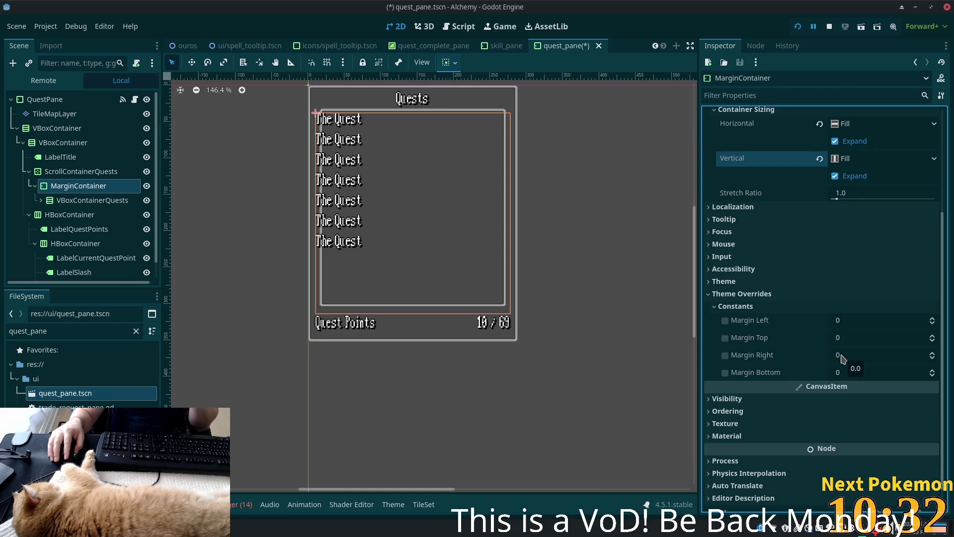
pyautogui.click(840, 320)
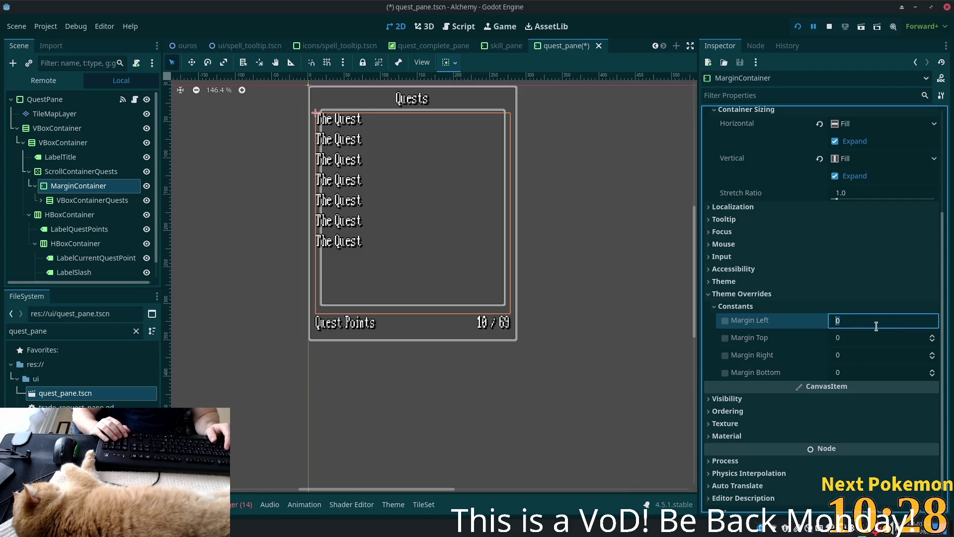
pyautogui.write('10')
pyautogui.press('Tab')
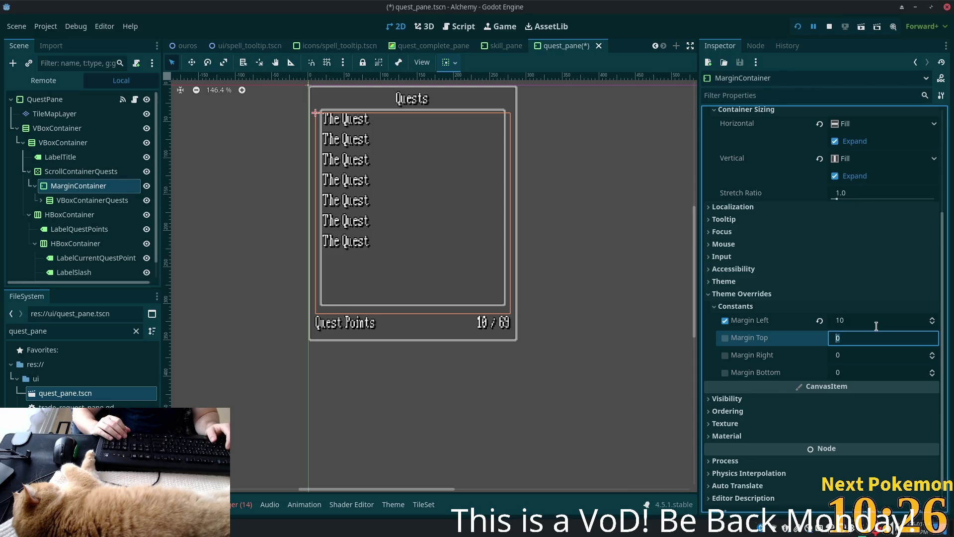
pyautogui.hotkey('shift', 'Tab')
pyautogui.write('15')
pyautogui.press('Tab')
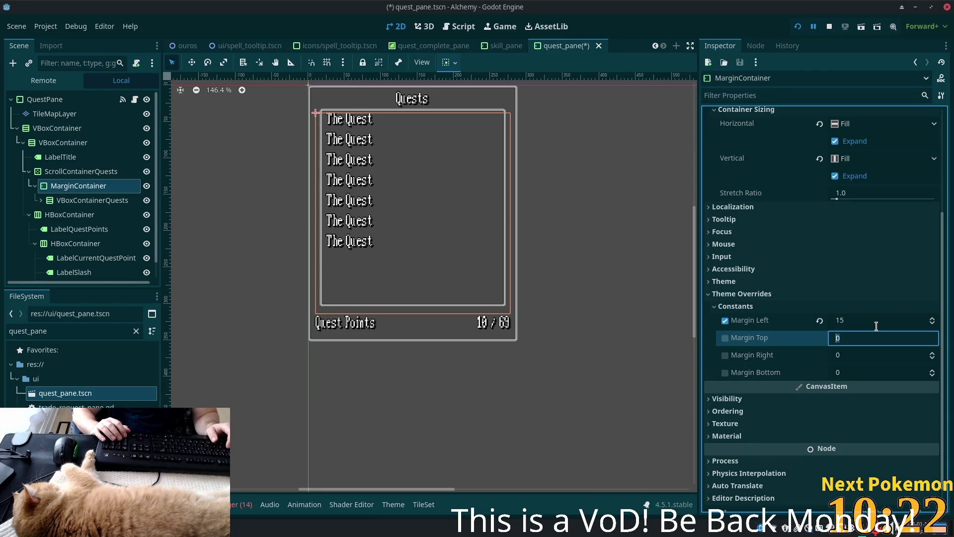
pyautogui.write('10')
pyautogui.press('Tab')
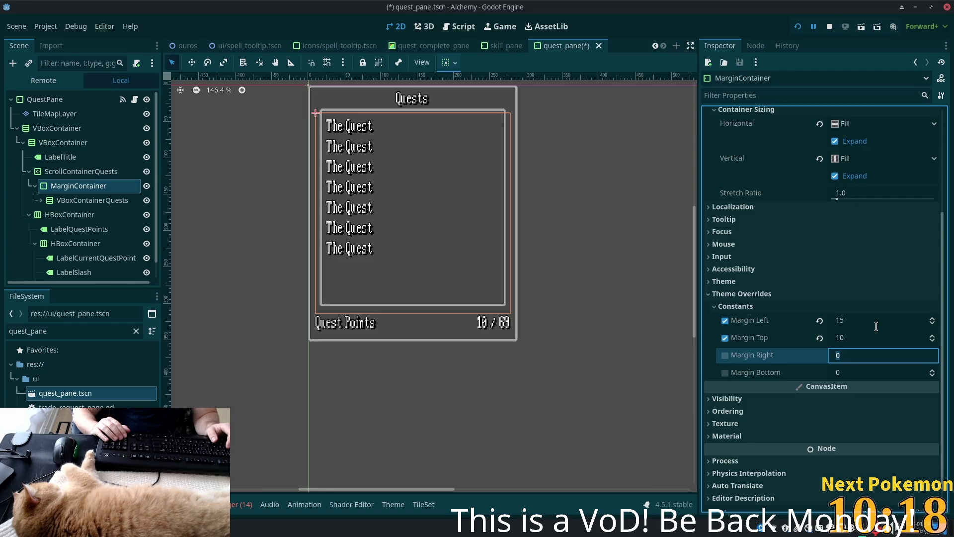
pyautogui.write('15')
pyautogui.press('Tab')
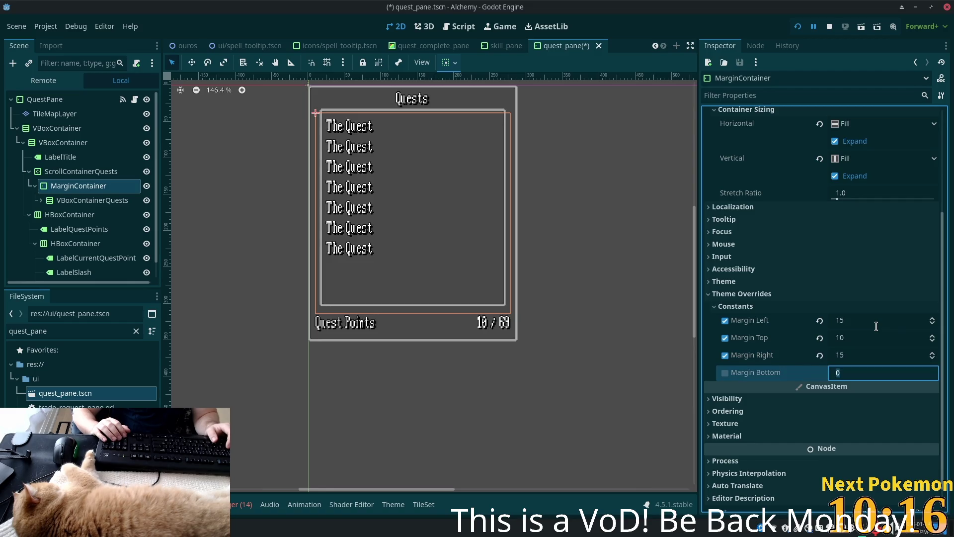
pyautogui.write('10')
pyautogui.press('Return')
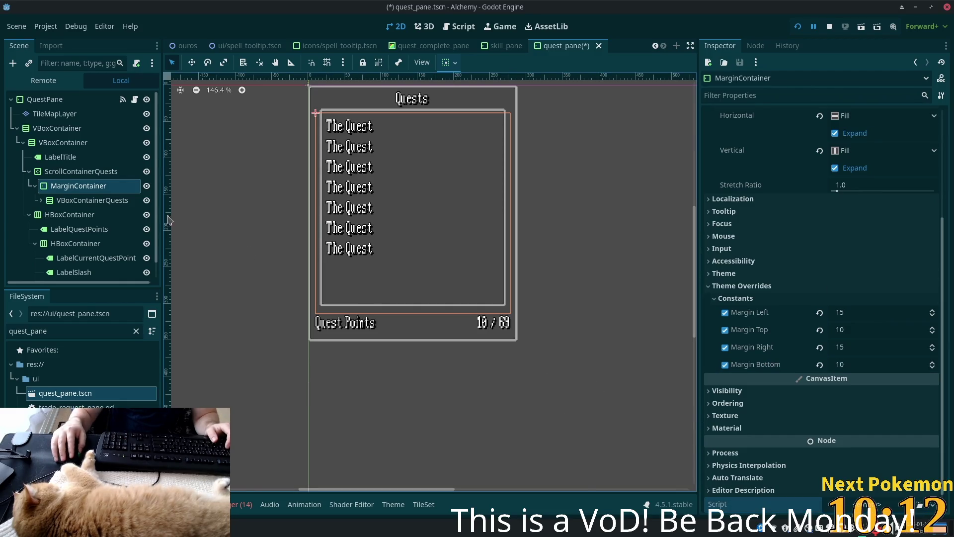
pyautogui.click(75, 200)
pyautogui.click(74, 174)
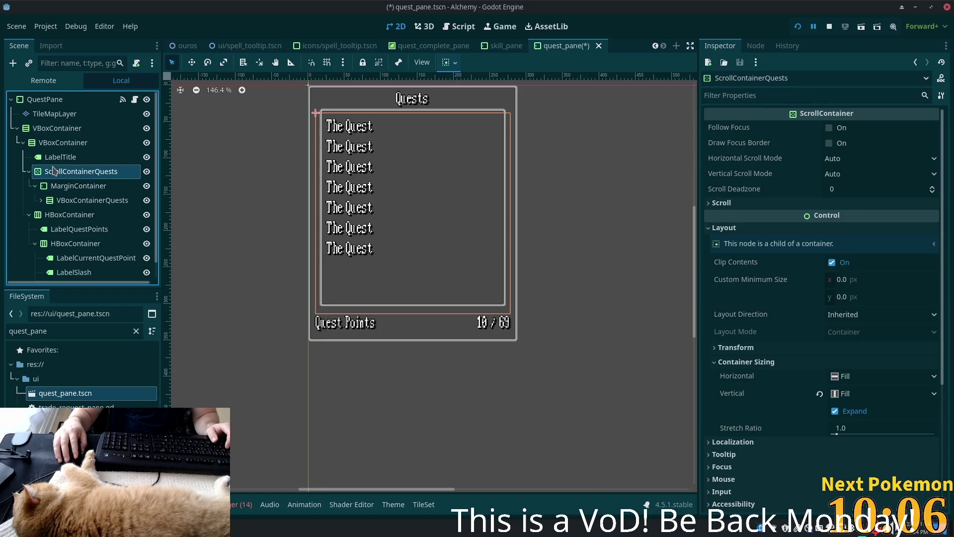
# - Move MarginContainer right below LabelTitle wrapping ScrollContainerQuests, then select the QuestPane root
pyautogui.moveTo(64, 185)
pyautogui.mouseDown()
pyautogui.moveTo(48, 164)
pyautogui.moveTo(64, 200)
pyautogui.mouseUp()
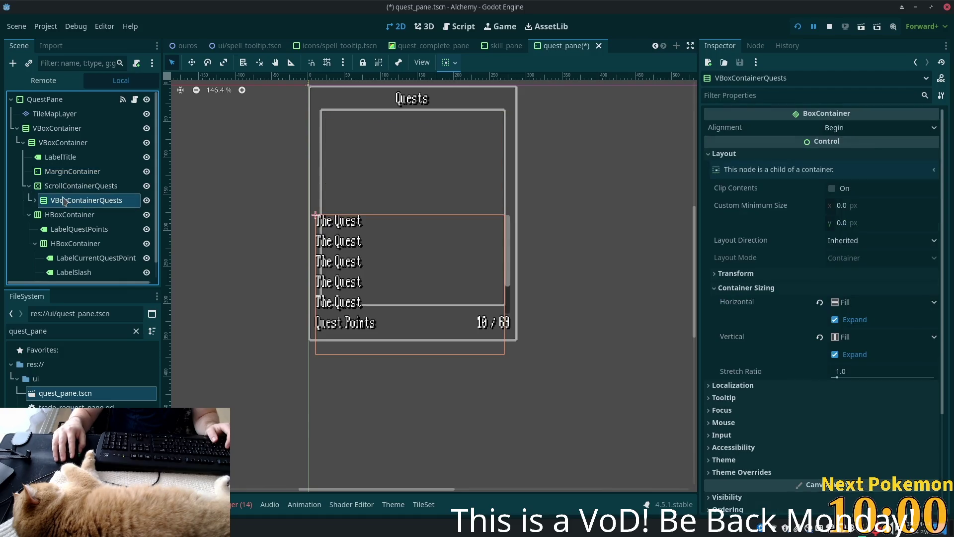
pyautogui.click(65, 185)
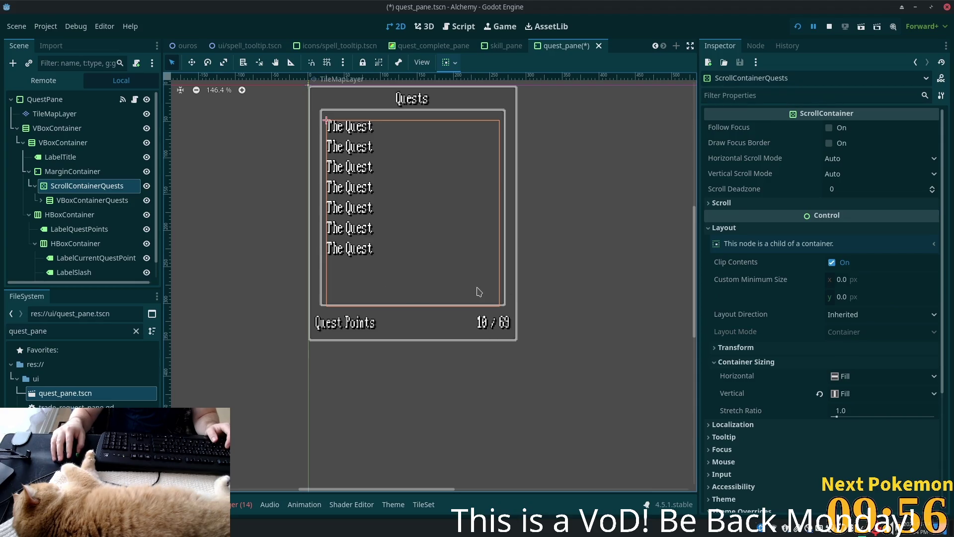
pyautogui.click(52, 172)
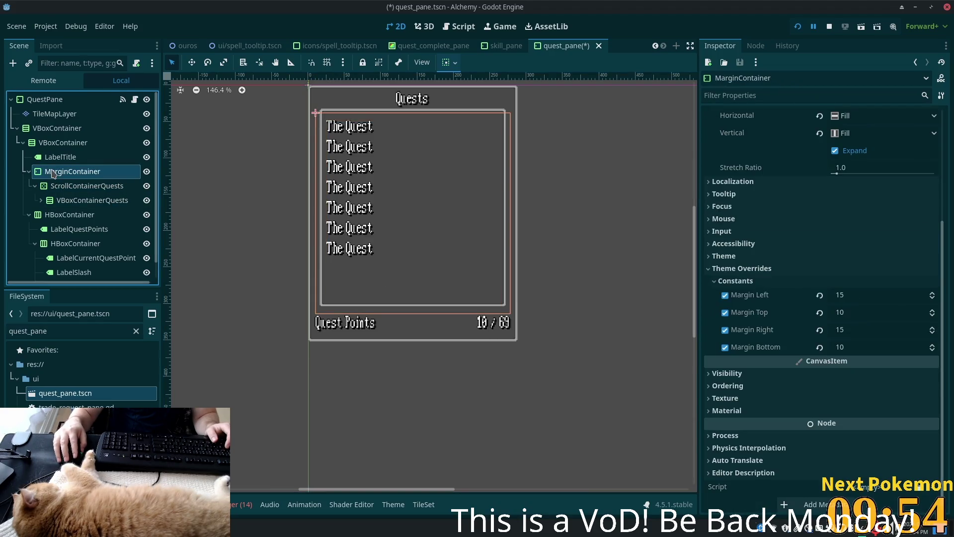
pyautogui.click(78, 192)
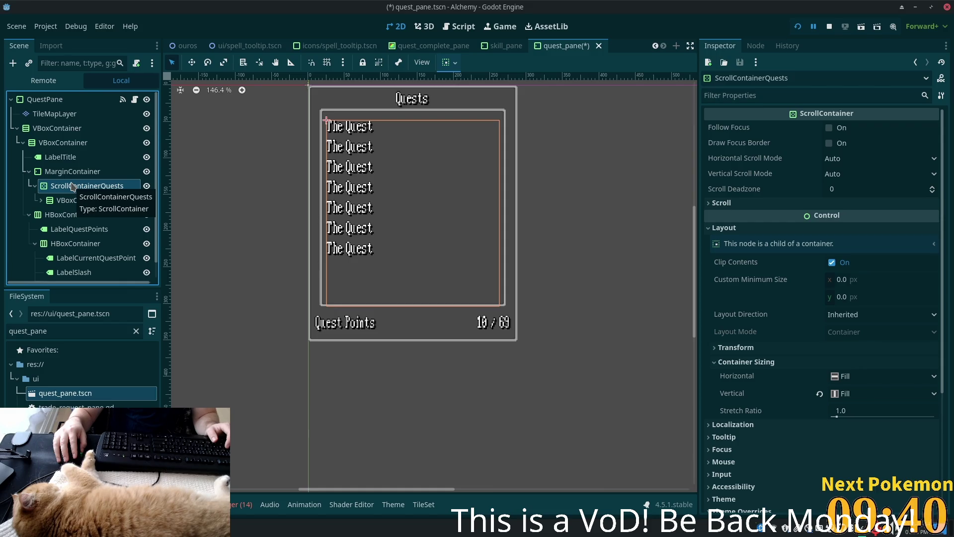
pyautogui.click(53, 104)
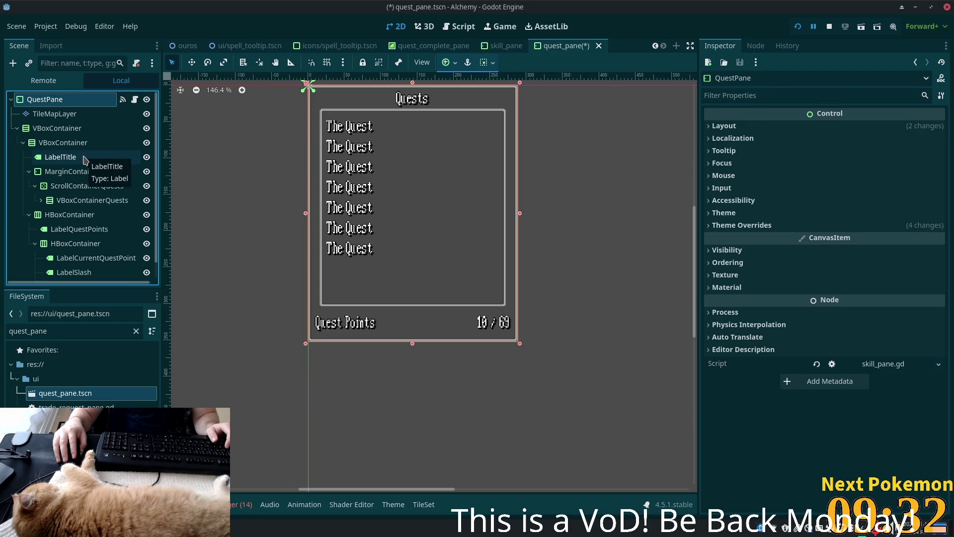
# - Duplicate the first LabelQuest label four times inside VBoxContainerQuests
pyautogui.click(74, 199)
pyautogui.click(40, 200)
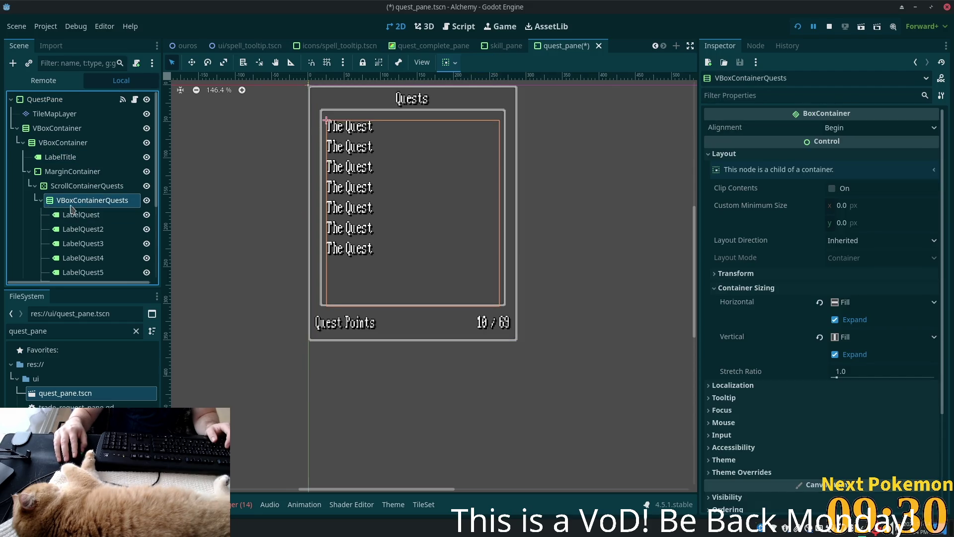
pyautogui.scroll(-3, 64, 209)
pyautogui.click(84, 146)
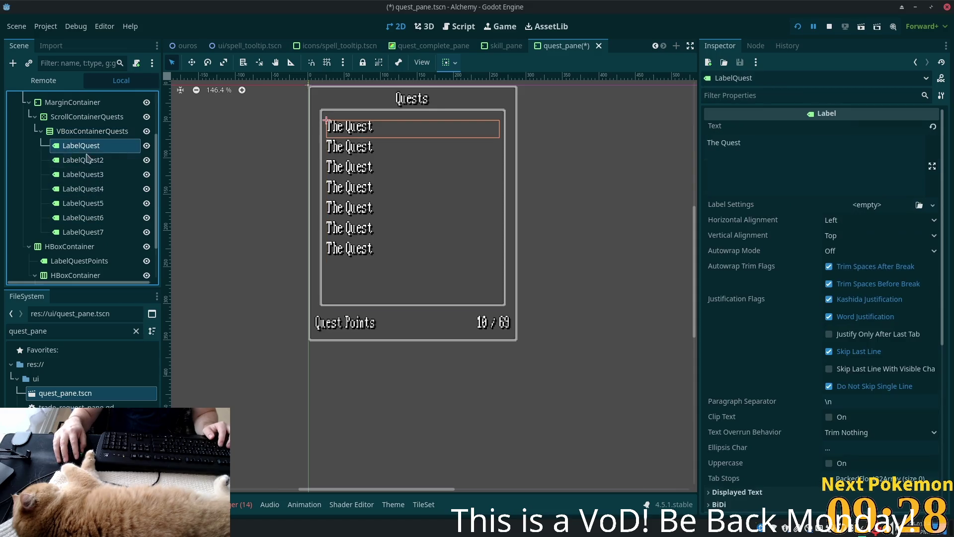
pyautogui.hotkey('ctrl', 'd')
pyautogui.hotkey('ctrl', 'd')
pyautogui.hotkey('ctrl', 'd')
pyautogui.hotkey('ctrl', 'd')
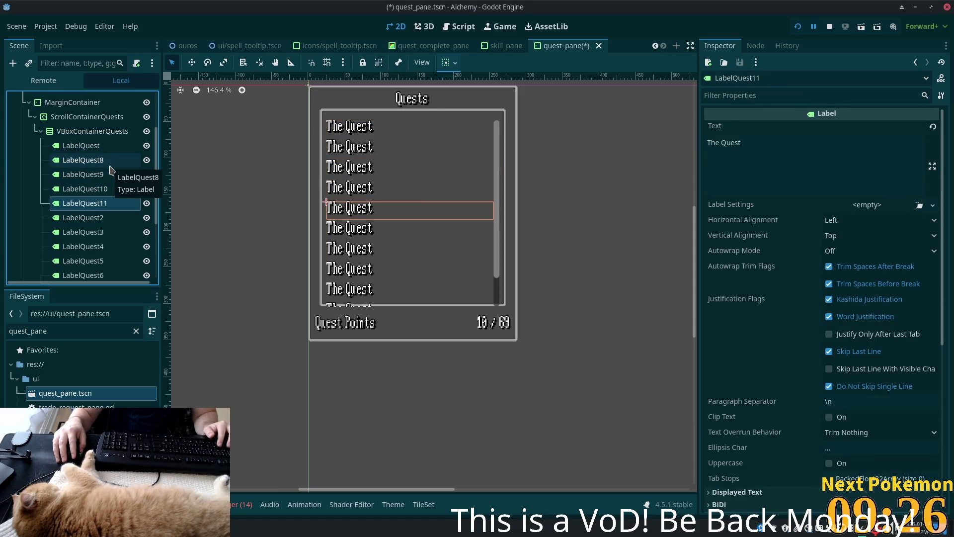
# - Set MarginContainer's bottom margin override to 15, then refresh the Pokémon community extension
pyautogui.click(79, 117)
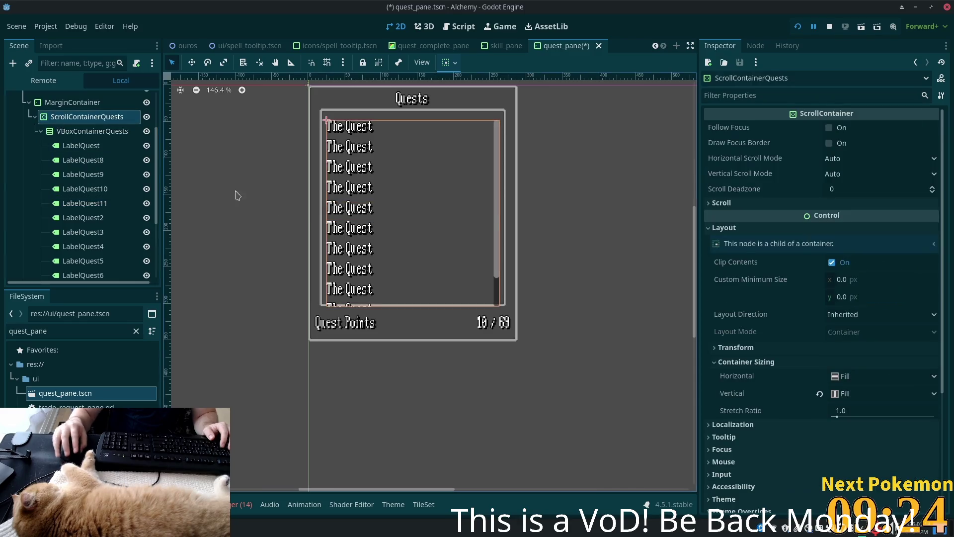
pyautogui.press('Up')
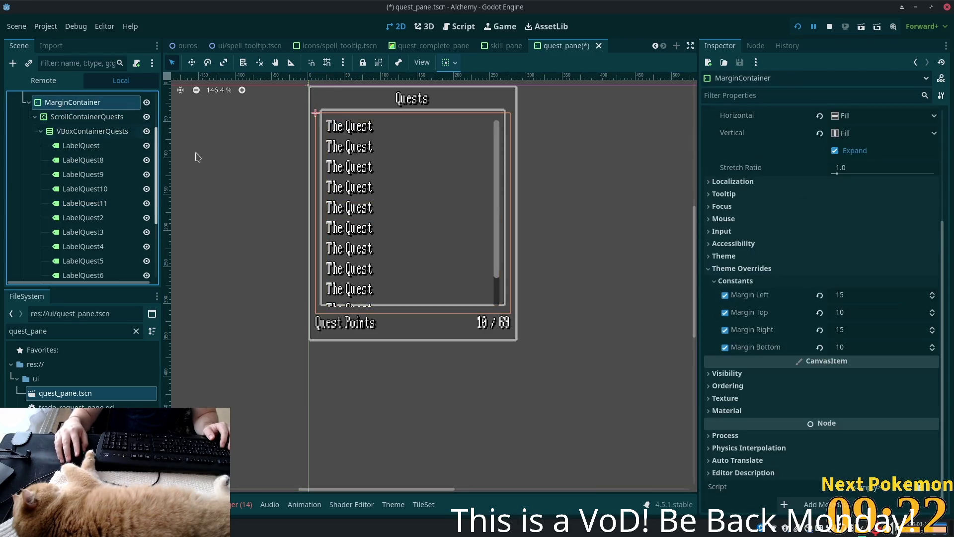
pyautogui.click(853, 346)
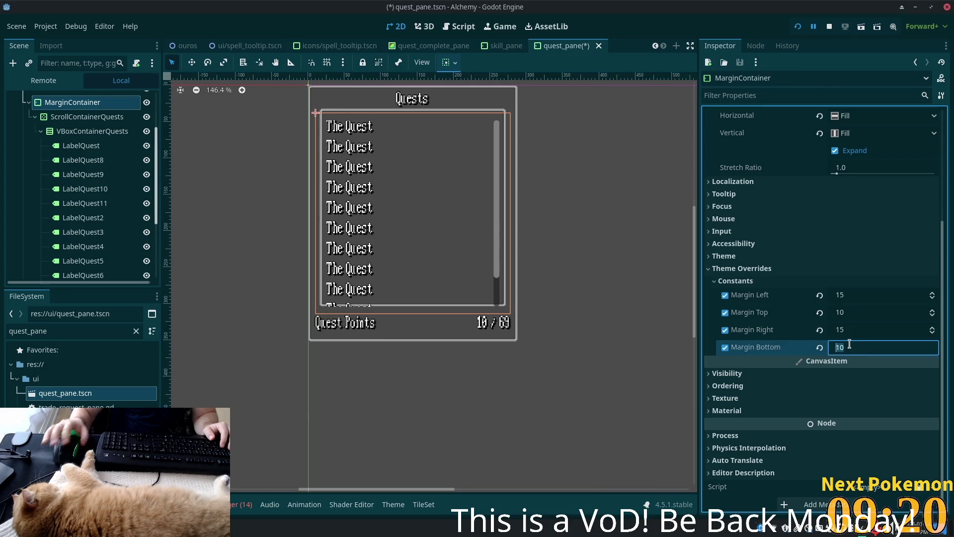
pyautogui.write('15')
pyautogui.press('Return')
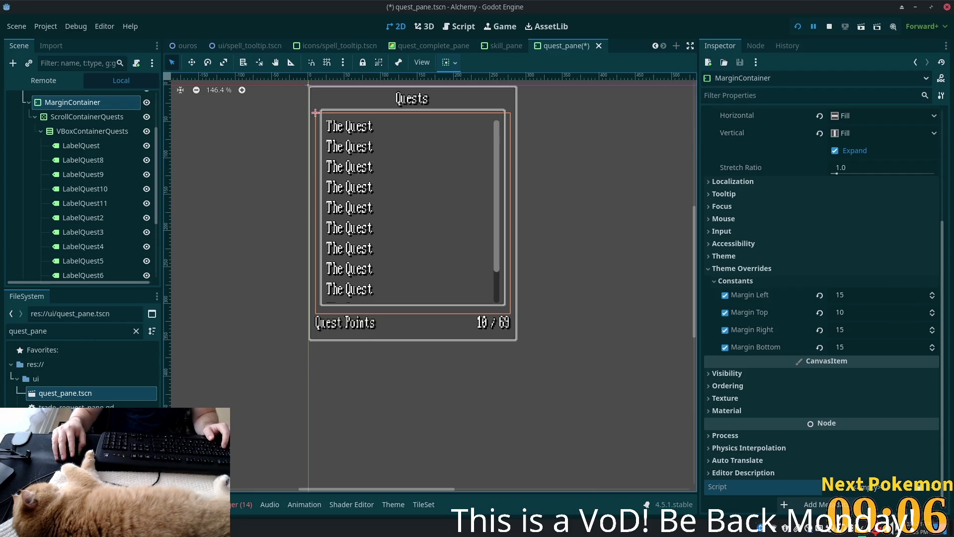
pyautogui.hotkey('alt', 'Tab')
pyautogui.click(553, 122)
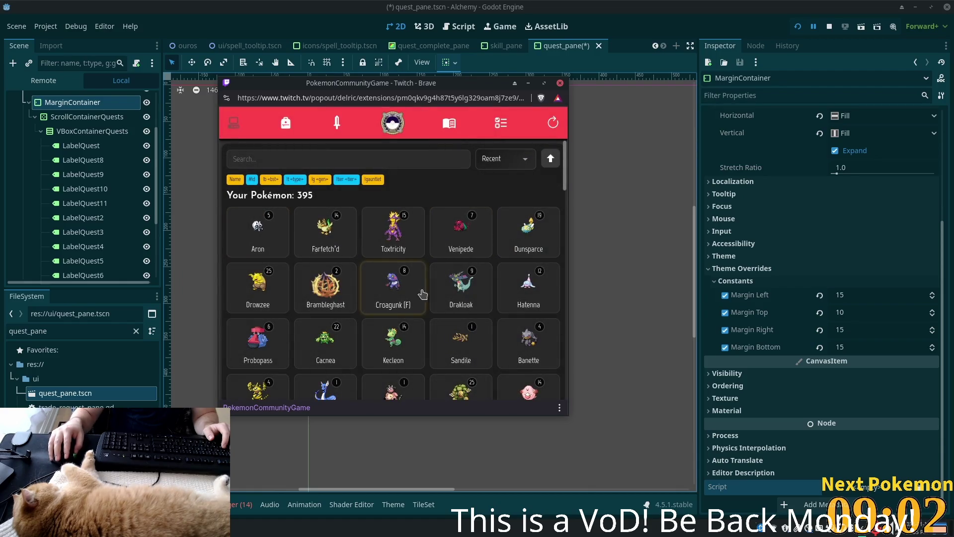
# - Browse Farfetch'd's and Aron's cards, viewing each one's description and base stats
pyautogui.click(336, 245)
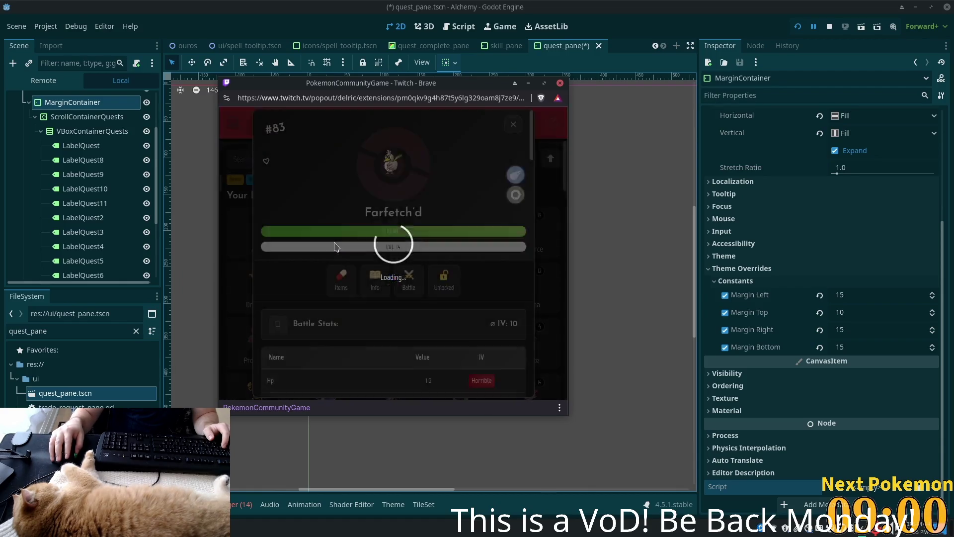
pyautogui.click(375, 278)
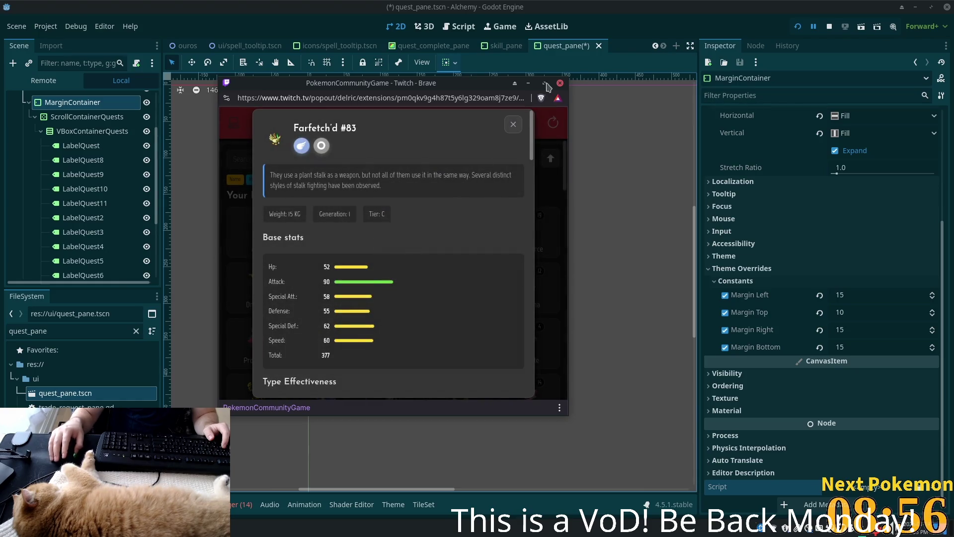
pyautogui.click(513, 124)
pyautogui.click(514, 124)
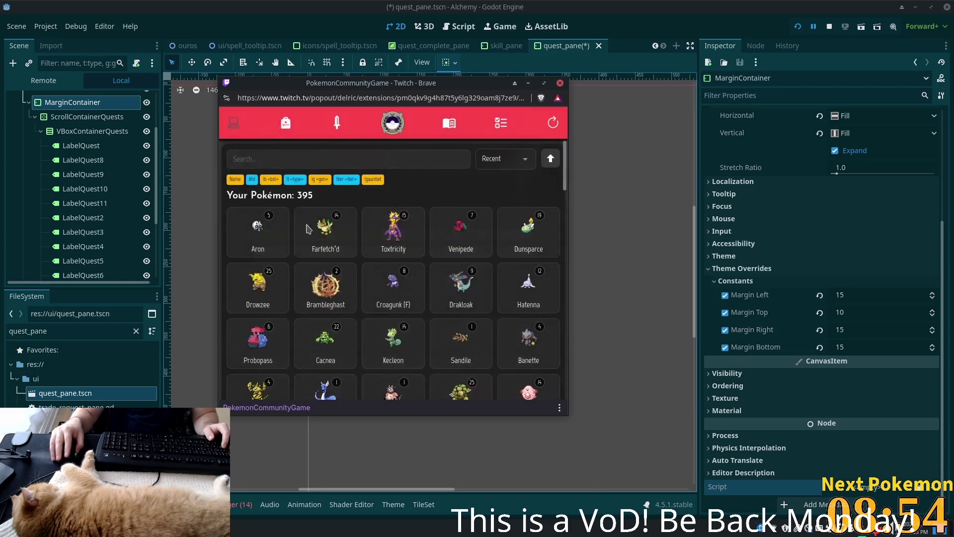
pyautogui.click(257, 228)
pyautogui.click(375, 279)
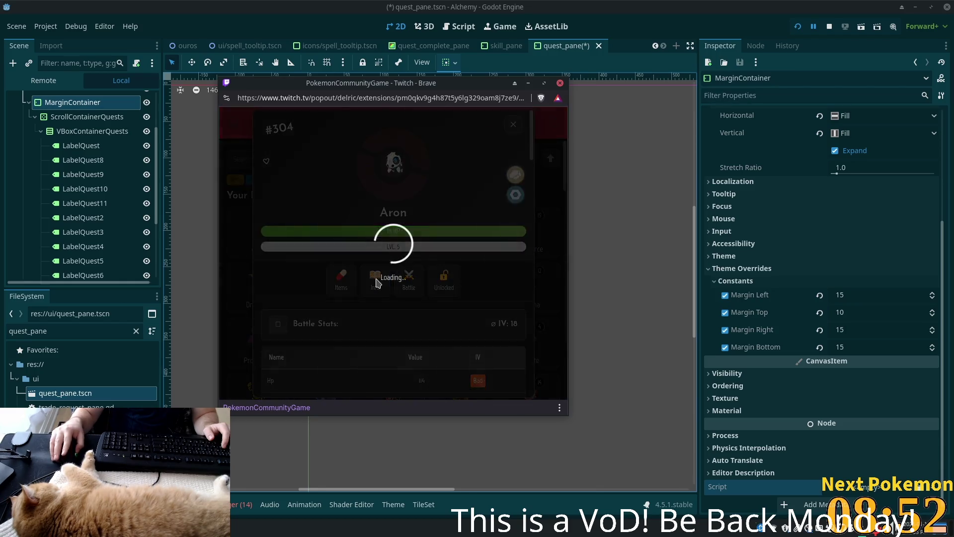
pyautogui.click(514, 123)
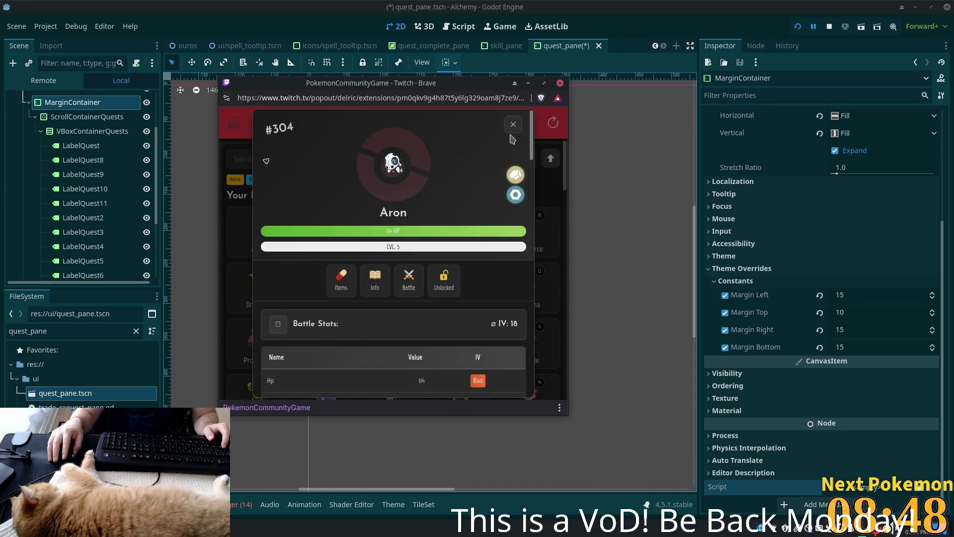
pyautogui.click(513, 123)
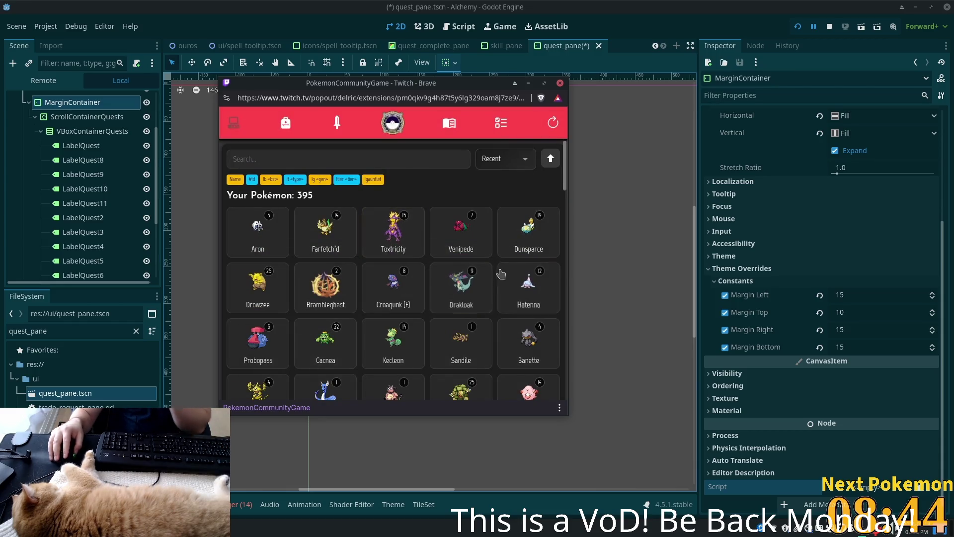
# - Open and close Dunsparce's and Venipede's cards, then return to the Godot editor
pyautogui.click(519, 239)
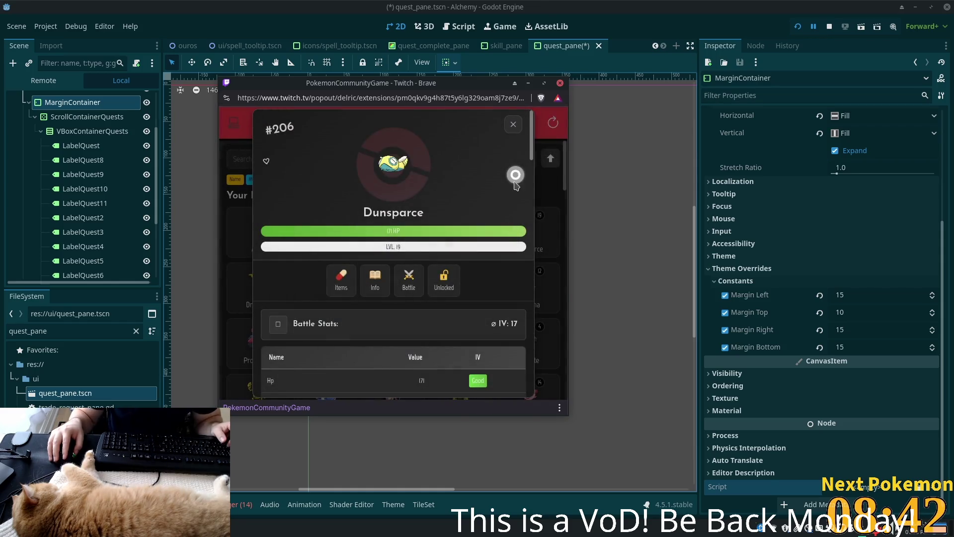
pyautogui.click(514, 123)
pyautogui.click(461, 229)
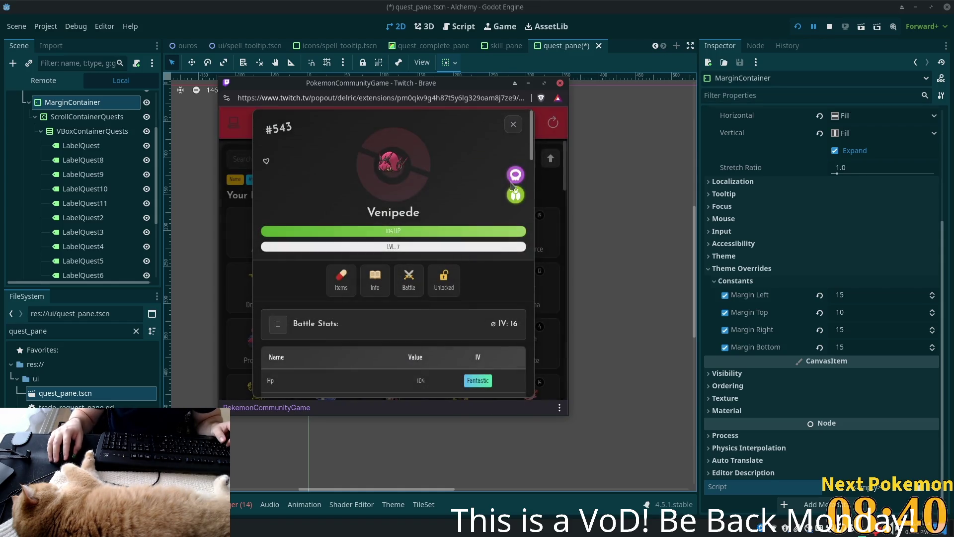
pyautogui.click(514, 131)
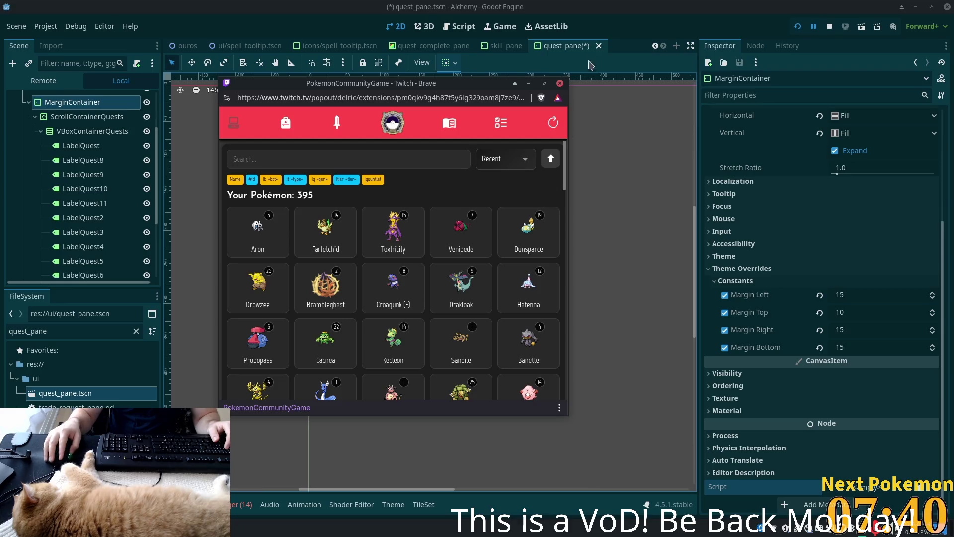
pyautogui.hotkey('alt', 'Tab')
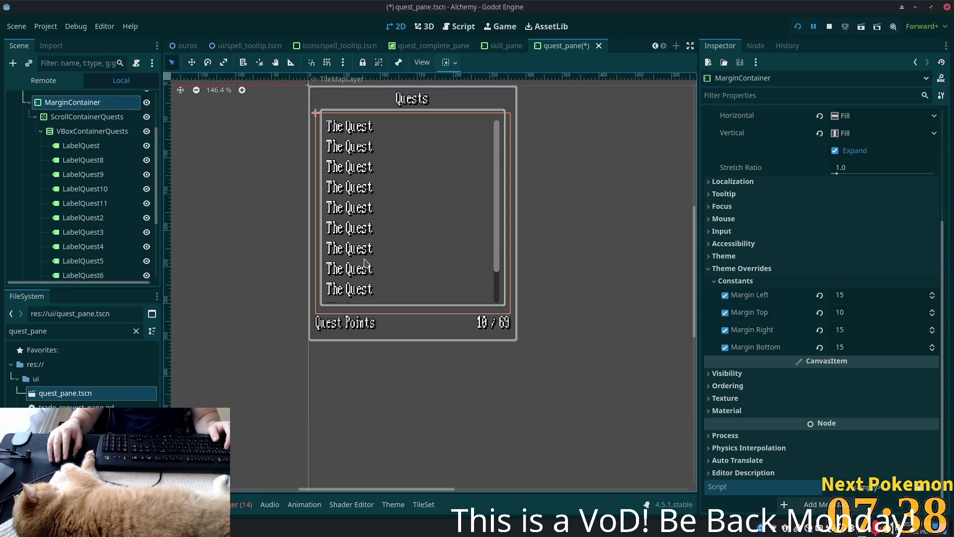
# - Trim the FileSystem filter to 'quest_' to reveal quest_manager.gd, keeping LabelQuest selected
pyautogui.click(89, 149)
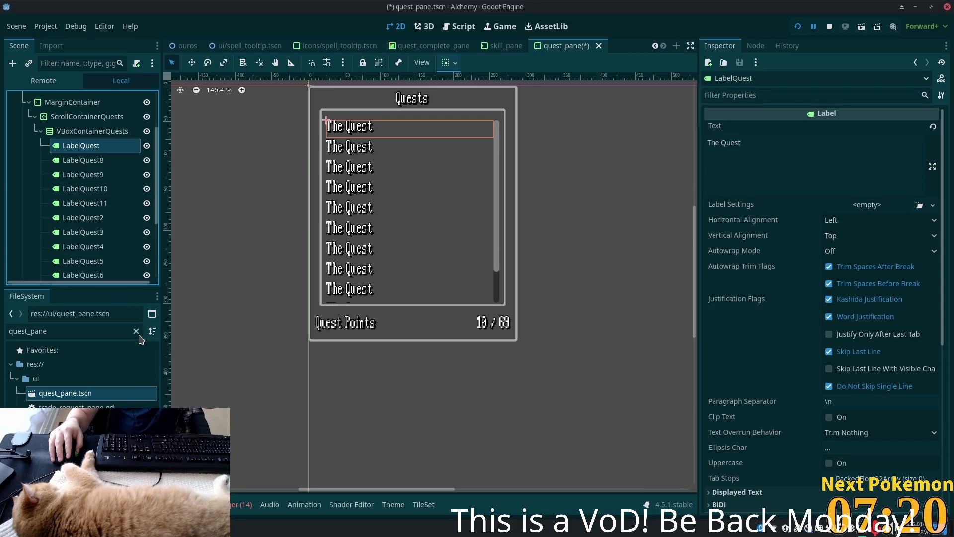
pyautogui.moveTo(47, 331); pyautogui.dragTo(32, 331)
pyautogui.press('BackSpace')
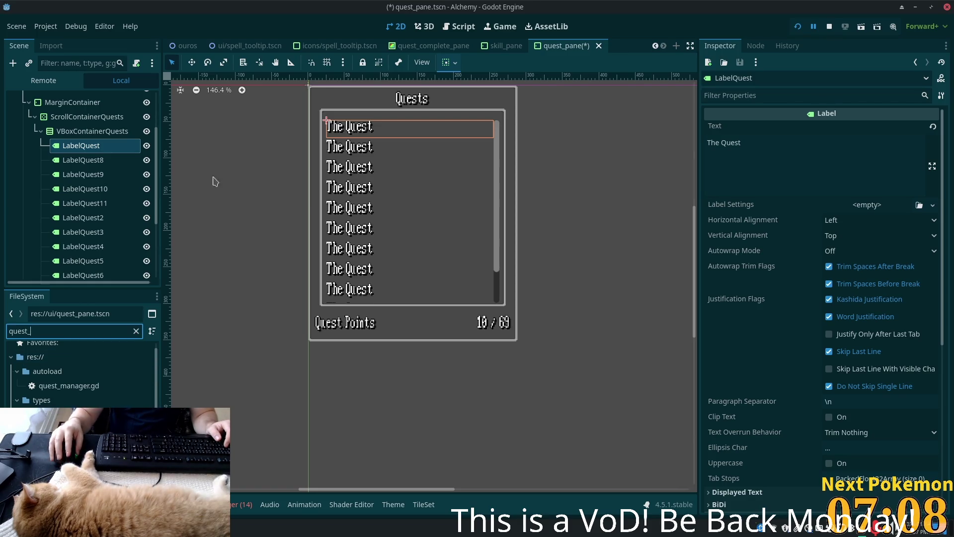
pyautogui.click(119, 132)
pyautogui.click(90, 147)
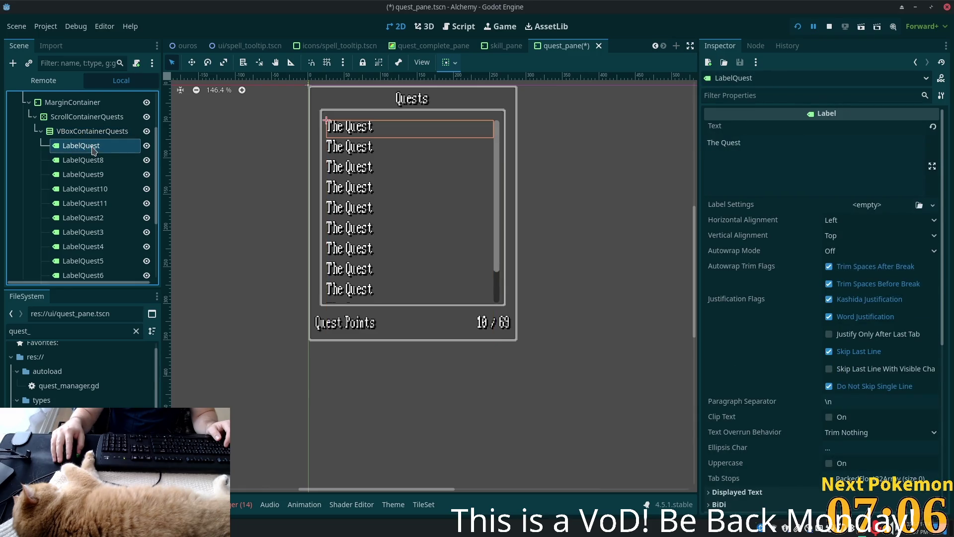